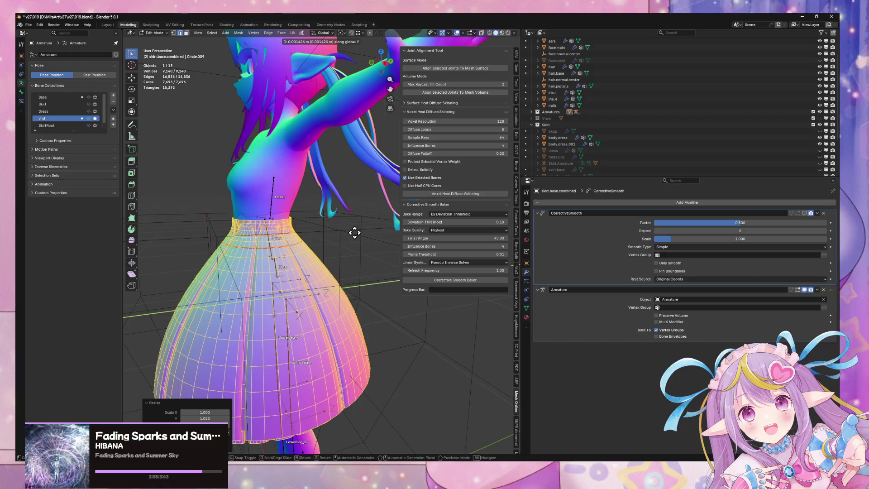
Leave Edit Mode and delete the CorrectiveSmooth modifier from skirt.base.combined, keeping only Armature.
{"action": "left_click", "coordinate": [354, 233]}
{"action": "key", "text": "Tab"}
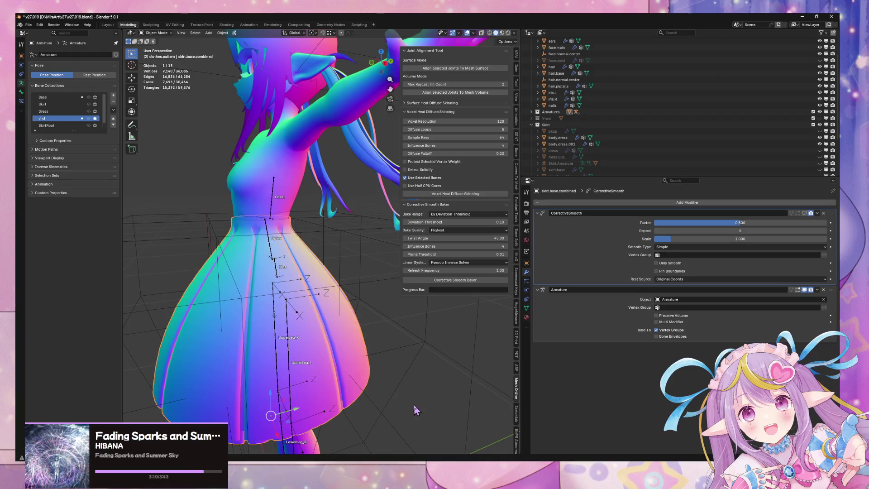
{"action": "mouse_move", "coordinate": [413, 411]}
{"action": "middle_mouse_down"}
{"action": "mouse_move", "coordinate": [398, 435]}
{"action": "mouse_move", "coordinate": [425, 342]}
{"action": "mouse_move", "coordinate": [324, 311]}
{"action": "mouse_move", "coordinate": [315, 263]}
{"action": "middle_mouse_up"}
{"action": "scroll", "coordinate": [324, 311], "scroll_direction": "up", "scroll_amount": 3}
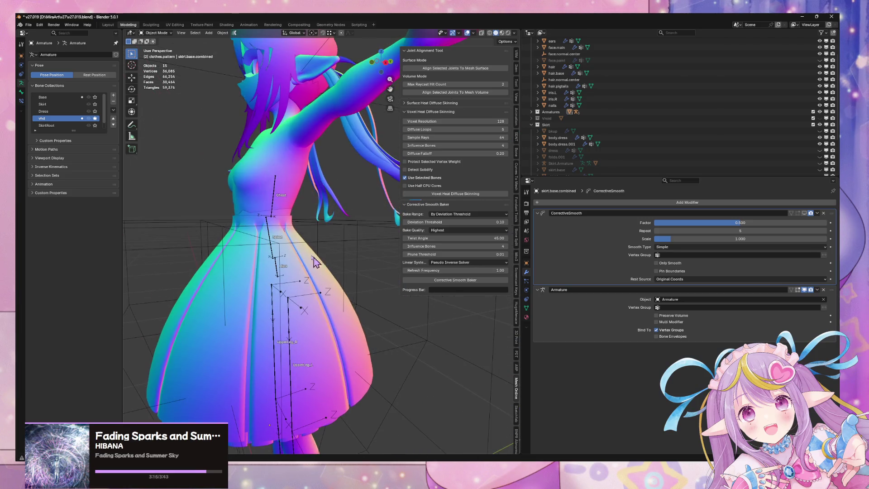
{"action": "left_click", "coordinate": [290, 216]}
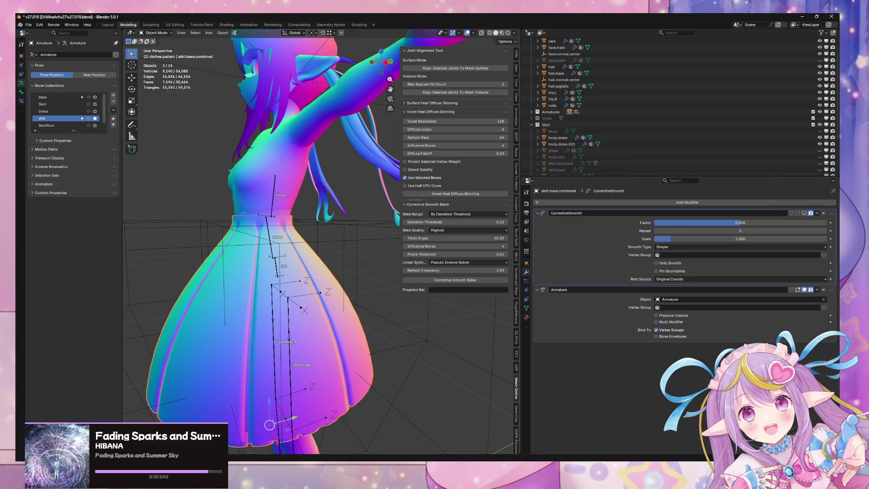
{"action": "left_click", "coordinate": [816, 212]}
{"action": "left_click", "coordinate": [823, 213]}
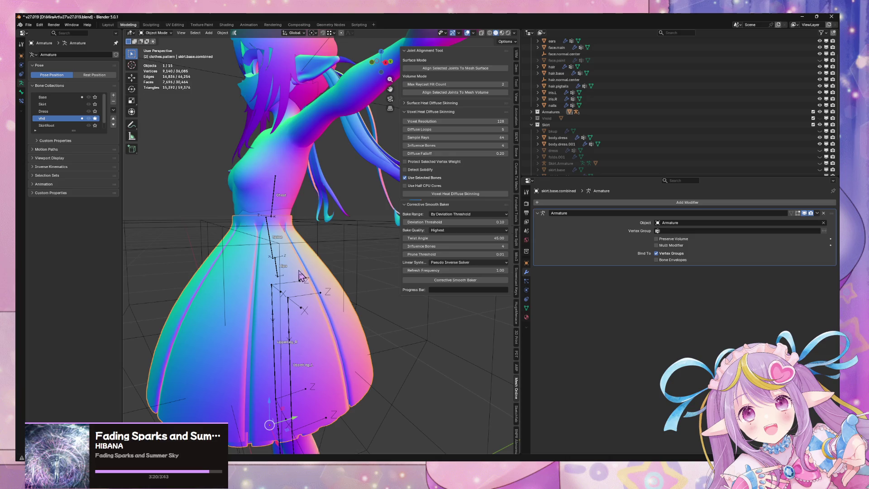
Select the body.dress mesh and enter Edit Mode on it.
{"action": "left_click", "coordinate": [286, 216]}
{"action": "left_click", "coordinate": [288, 195], "text": "shift"}
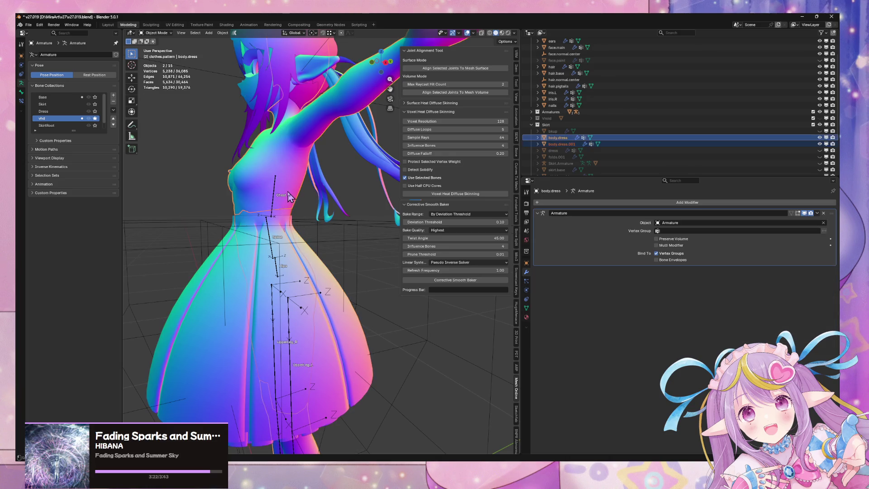
{"action": "key", "text": "Tab"}
Box-select the lower body and skirt vertices and Merge by Distance, removing 48 duplicates.
{"action": "middle_click_drag", "start_coordinate": [317, 237], "coordinate": [391, 239]}
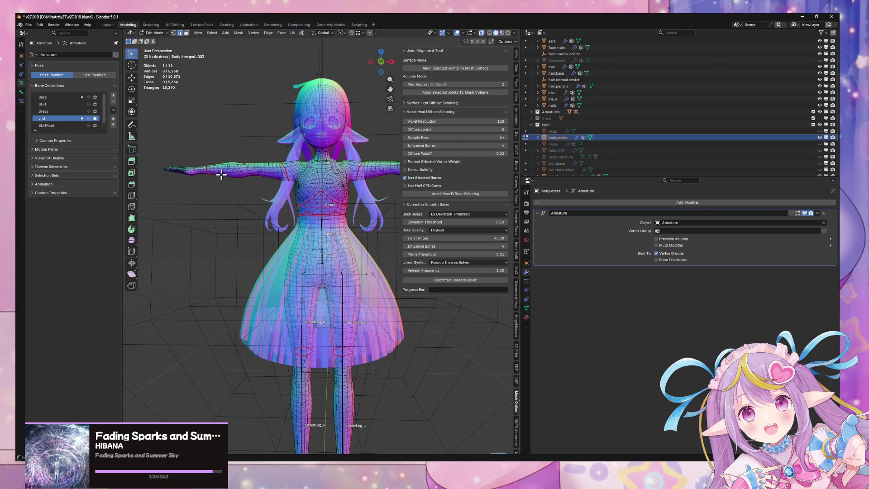
{"action": "mouse_move", "coordinate": [221, 174]}
{"action": "left_mouse_down"}
{"action": "mouse_move", "coordinate": [398, 363]}
{"action": "mouse_move", "coordinate": [398, 354]}
{"action": "left_mouse_up"}
{"action": "key", "text": "Escape"}
{"action": "mouse_move", "coordinate": [417, 383]}
{"action": "left_mouse_down"}
{"action": "mouse_move", "coordinate": [234, 246]}
{"action": "mouse_move", "coordinate": [231, 207]}
{"action": "left_mouse_up"}
{"action": "middle_click_drag", "start_coordinate": [339, 264], "coordinate": [337, 281]}
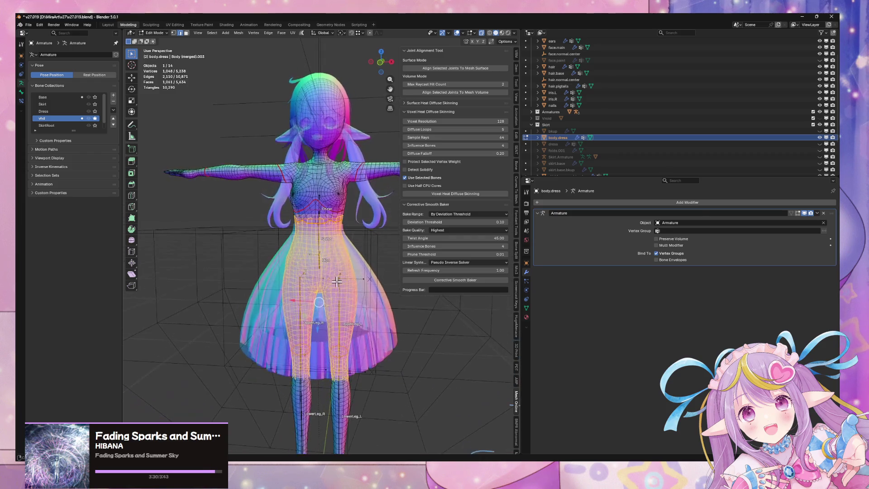
{"action": "key", "text": "m"}
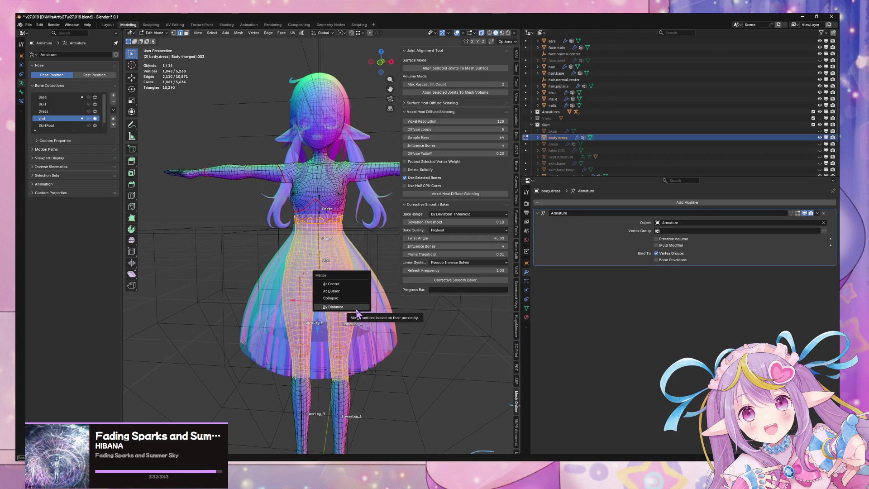
{"action": "left_click", "coordinate": [363, 310]}
{"action": "key", "text": "Tab"}
Reselect body.dress and bring up the Robust Weight Transfer tools in the sidebar's SENT tab.
{"action": "left_click", "coordinate": [421, 351]}
{"action": "middle_click_drag", "start_coordinate": [421, 352], "coordinate": [468, 345]}
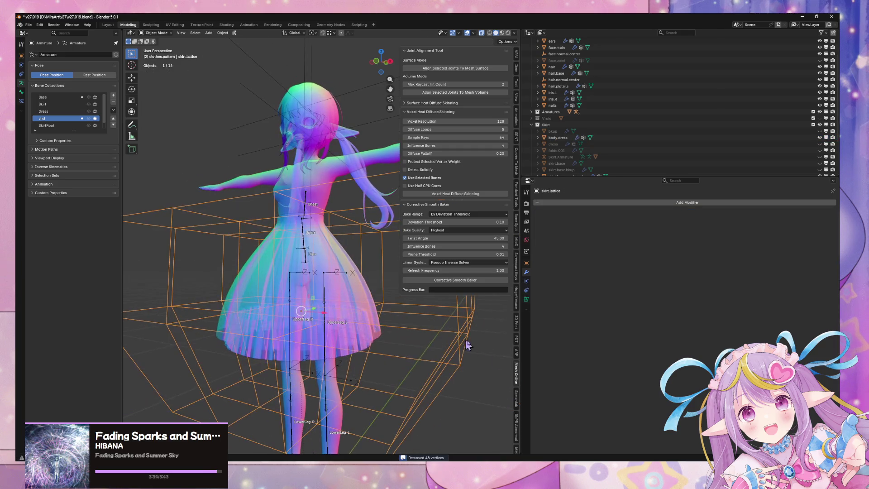
{"action": "key", "text": "Tab"}
{"action": "key", "text": "Tab"}
{"action": "left_click", "coordinate": [326, 223]}
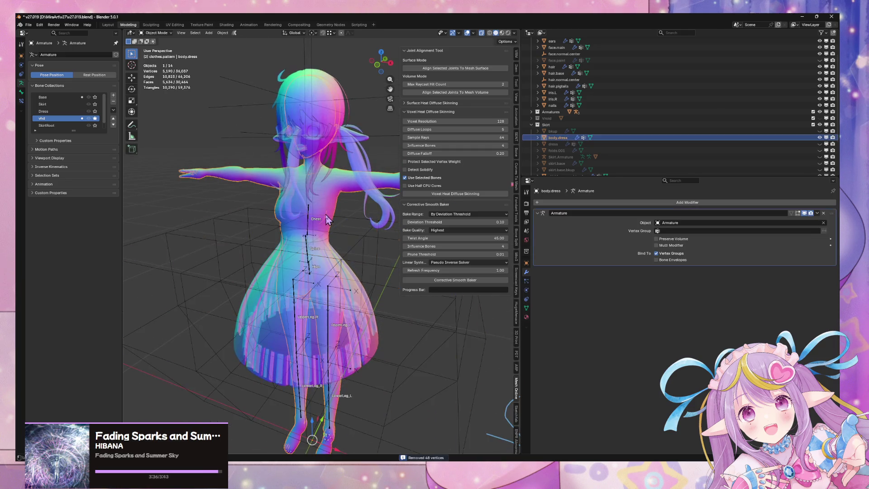
{"action": "mouse_move", "coordinate": [327, 223]}
{"action": "middle_mouse_down"}
{"action": "mouse_move", "coordinate": [319, 249]}
{"action": "mouse_move", "coordinate": [337, 276]}
{"action": "middle_mouse_up"}
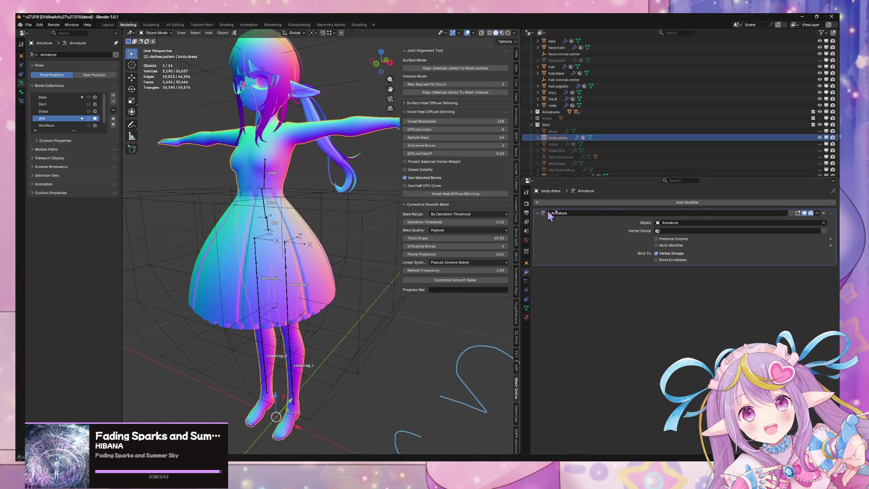
{"action": "left_click", "coordinate": [617, 209]}
{"action": "scroll", "coordinate": [517, 129], "scroll_direction": "down", "scroll_amount": 2}
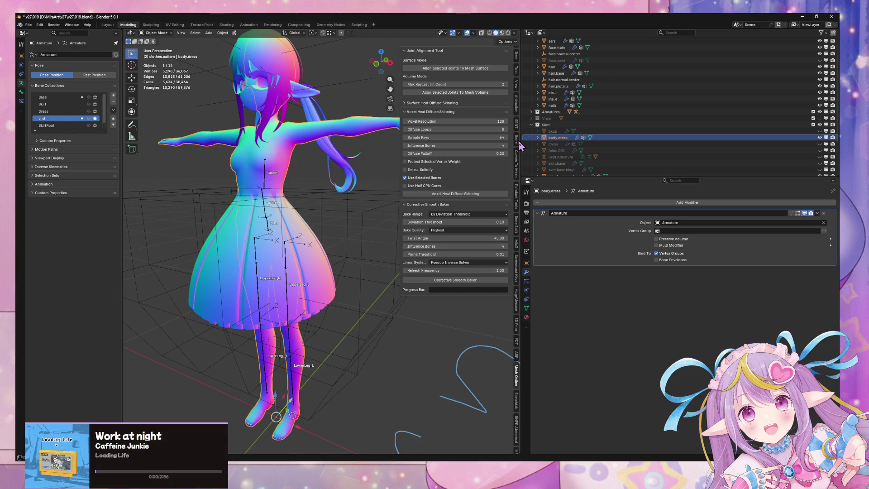
{"action": "left_click", "coordinate": [518, 141]}
Add a Laplacian Smooth Normals modifier to body.dress from the sidebar tools.
{"action": "left_click", "coordinate": [518, 123]}
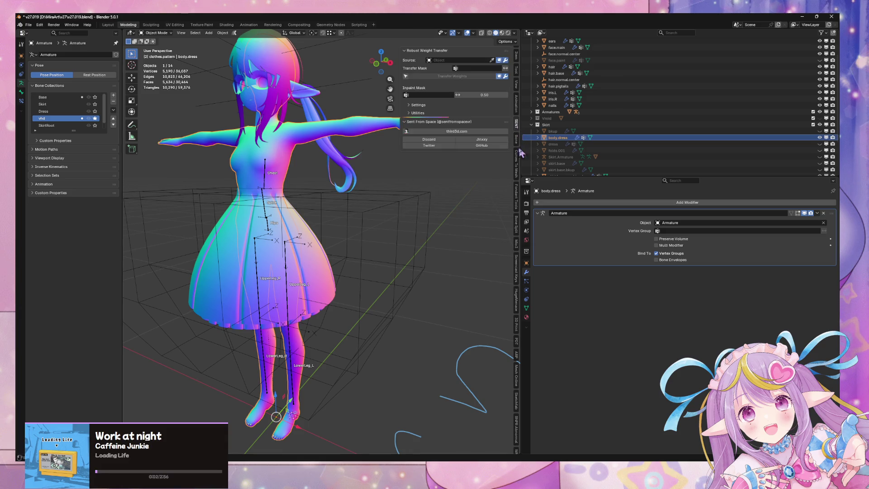
{"action": "left_click", "coordinate": [518, 196]}
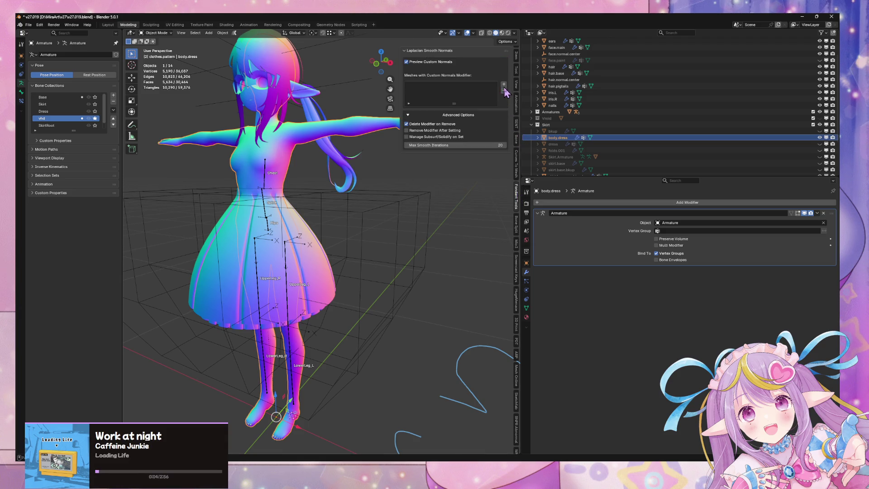
{"action": "left_click", "coordinate": [485, 116]}
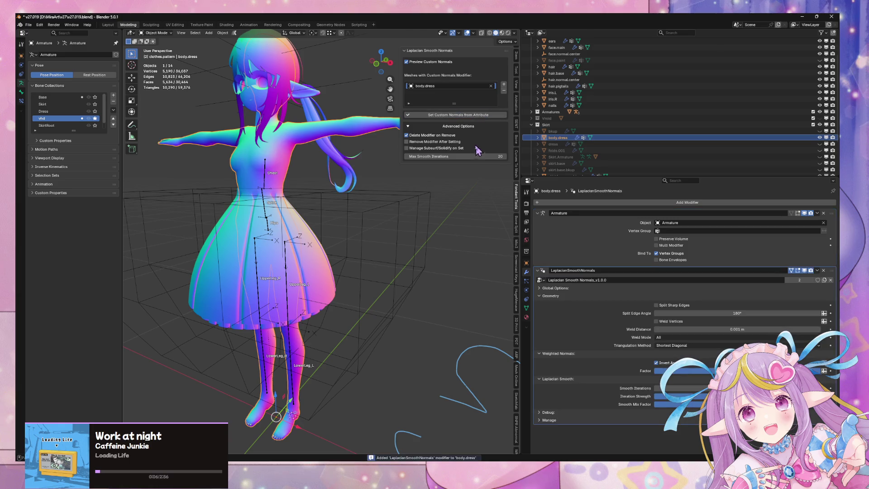
{"action": "middle_click_drag", "start_coordinate": [367, 152], "coordinate": [458, 191]}
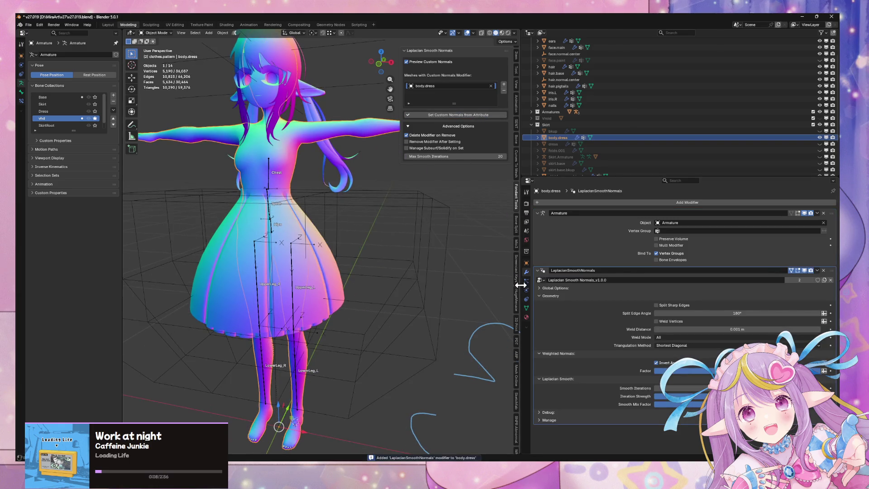
{"action": "left_click", "coordinate": [526, 308]}
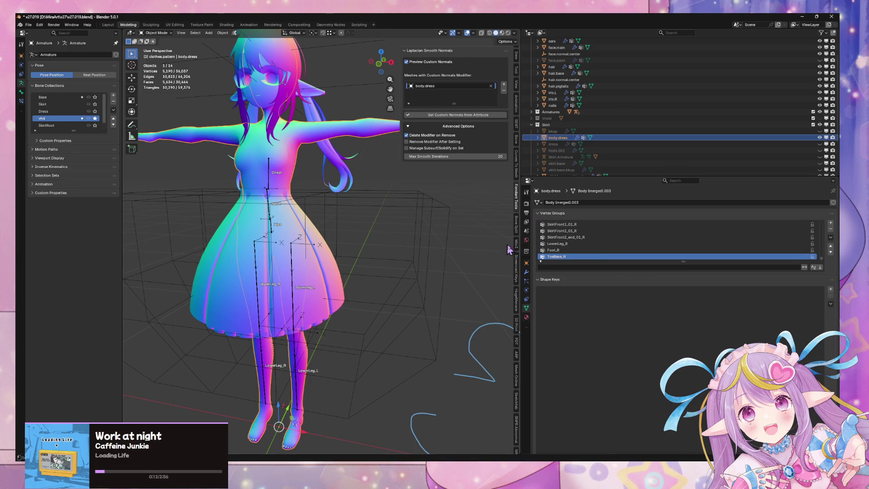
{"action": "left_click", "coordinate": [527, 272]}
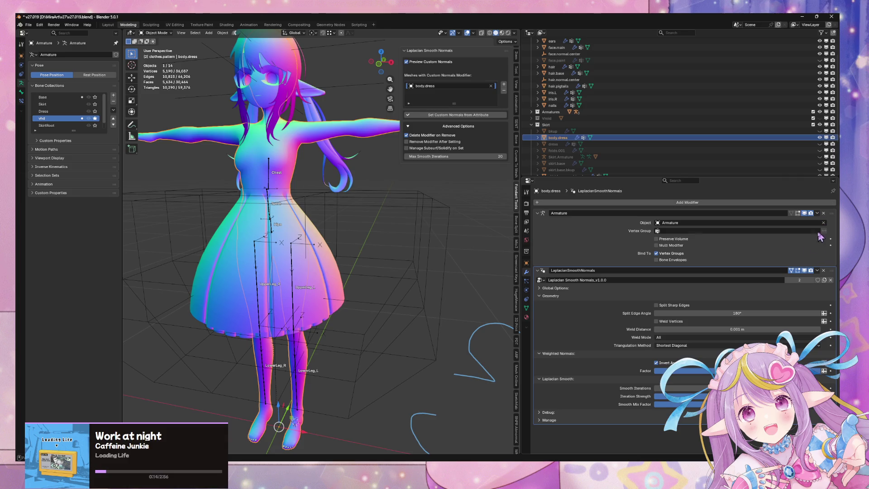
Set custom normals from the smoothing attribute, then delete the LaplacianSmoothNormals modifier.
{"action": "left_click", "coordinate": [817, 270]}
{"action": "left_click", "coordinate": [487, 118]}
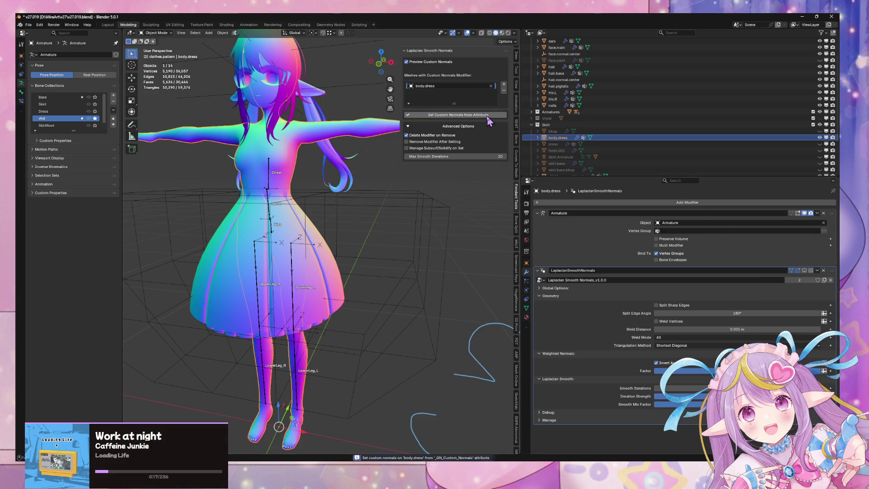
{"action": "left_click", "coordinate": [823, 270]}
{"action": "mouse_move", "coordinate": [344, 217]}
{"action": "middle_mouse_down"}
{"action": "mouse_move", "coordinate": [366, 190]}
{"action": "mouse_move", "coordinate": [358, 188]}
{"action": "middle_mouse_up"}
{"action": "scroll", "coordinate": [366, 189], "scroll_direction": "down", "scroll_amount": 3}
Save v27.019.blend and apply the saved FBX export preset (Armature and Mesh, FBX All, -Y forward, Z up).
{"action": "key", "text": "ctrl+s"}
{"action": "left_click", "coordinate": [28, 25]}
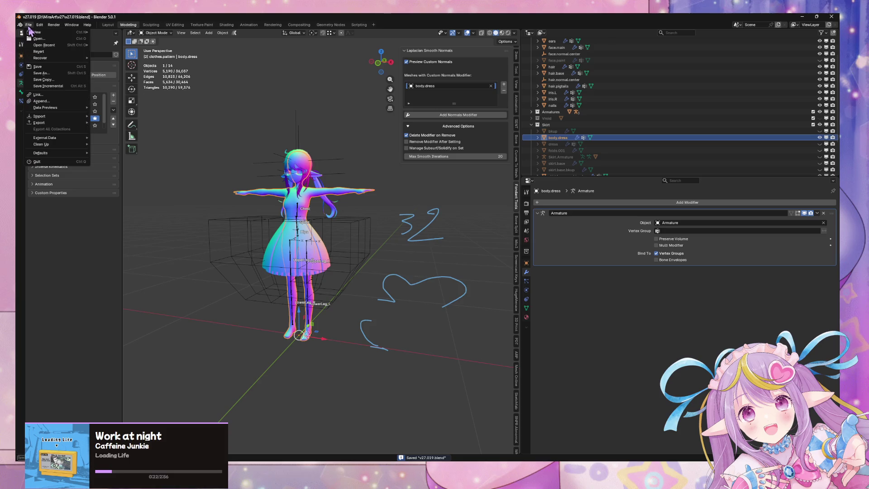
{"action": "mouse_move", "coordinate": [57, 123]}
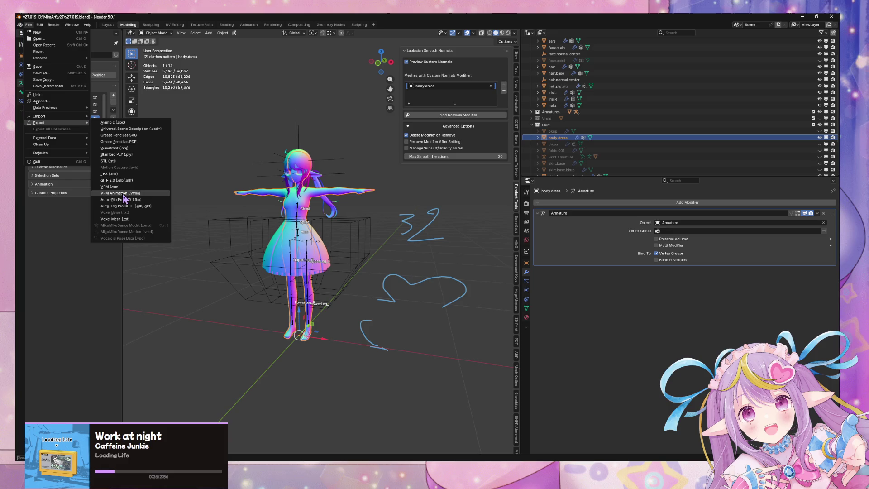
{"action": "left_click", "coordinate": [137, 175]}
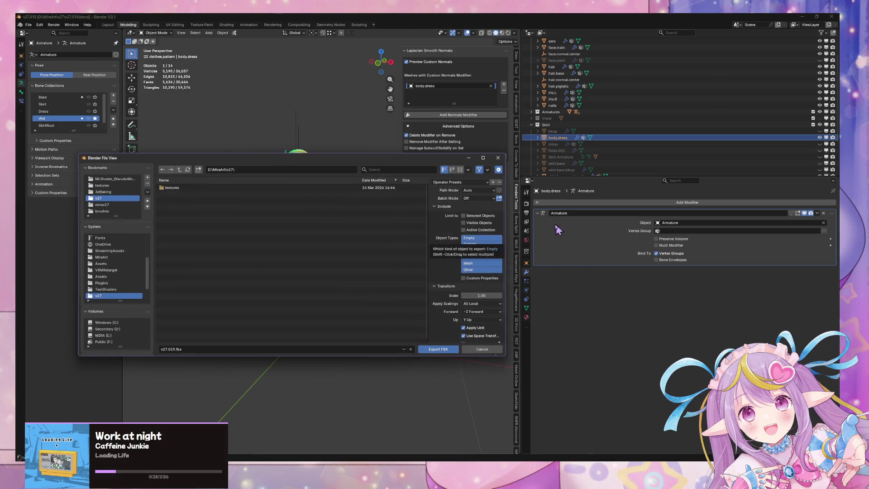
{"action": "left_click", "coordinate": [459, 182]}
{"action": "left_click", "coordinate": [466, 208]}
Check the Geometry export settings and export over mirav27.fbx in the mirav27 assets folder.
{"action": "scroll", "coordinate": [479, 280], "scroll_direction": "down", "scroll_amount": 2}
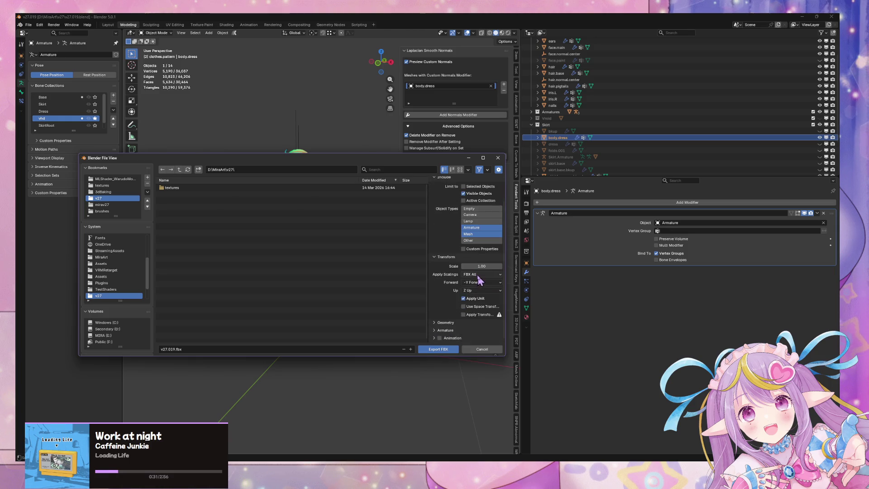
{"action": "left_click", "coordinate": [436, 323]}
{"action": "scroll", "coordinate": [450, 295], "scroll_direction": "down", "scroll_amount": 3}
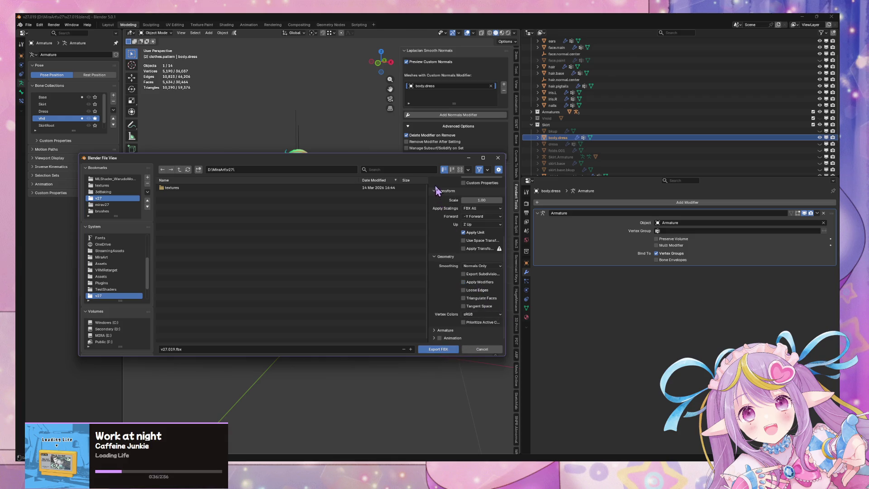
{"action": "left_click", "coordinate": [108, 205]}
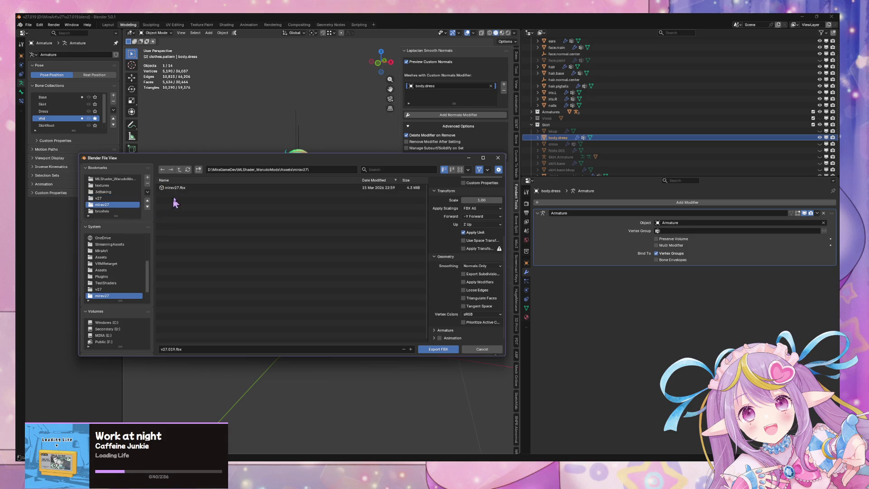
{"action": "double_click", "coordinate": [187, 188]}
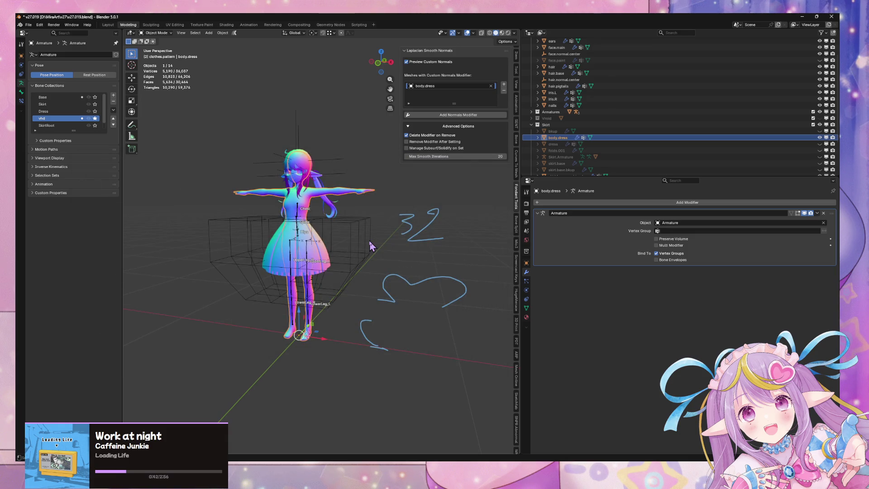
In Edit Mode on the skirt, add a second material slot holding m.v27.bodysuit and save.
{"action": "scroll", "coordinate": [315, 197], "scroll_direction": "up", "scroll_amount": 3}
{"action": "left_click", "coordinate": [319, 263]}
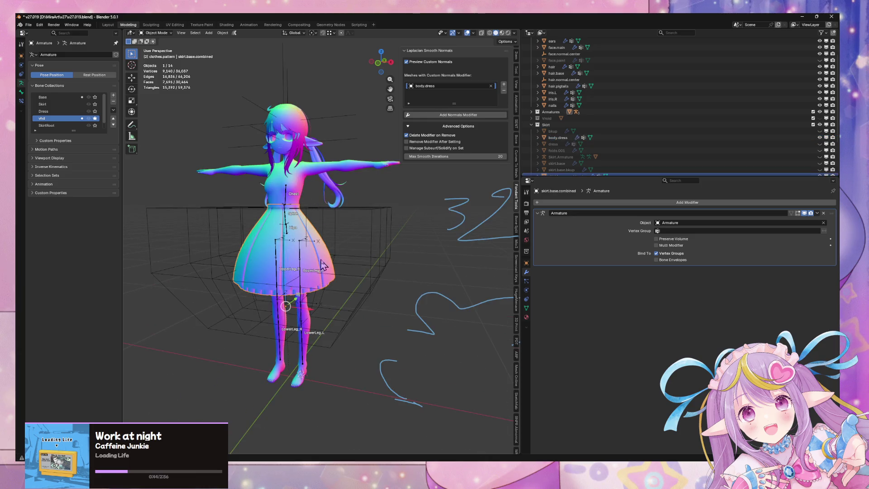
{"action": "key", "text": "Tab"}
{"action": "left_click", "coordinate": [527, 318]}
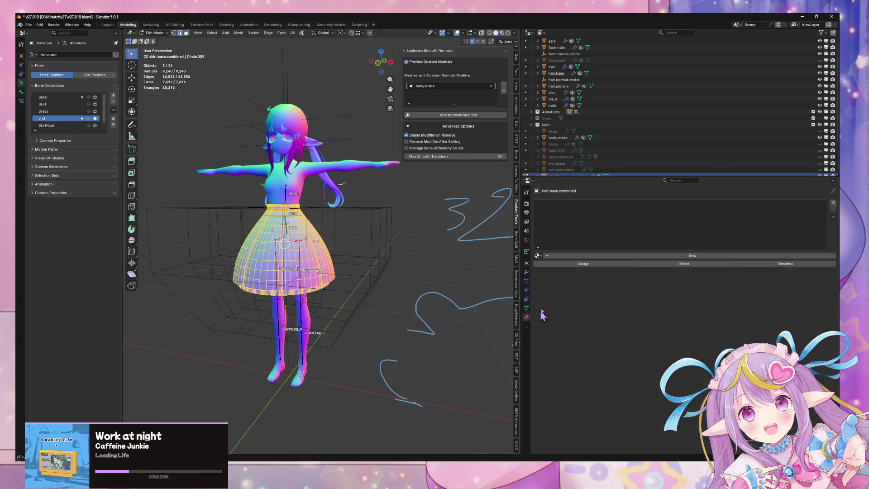
{"action": "left_click", "coordinate": [832, 203]}
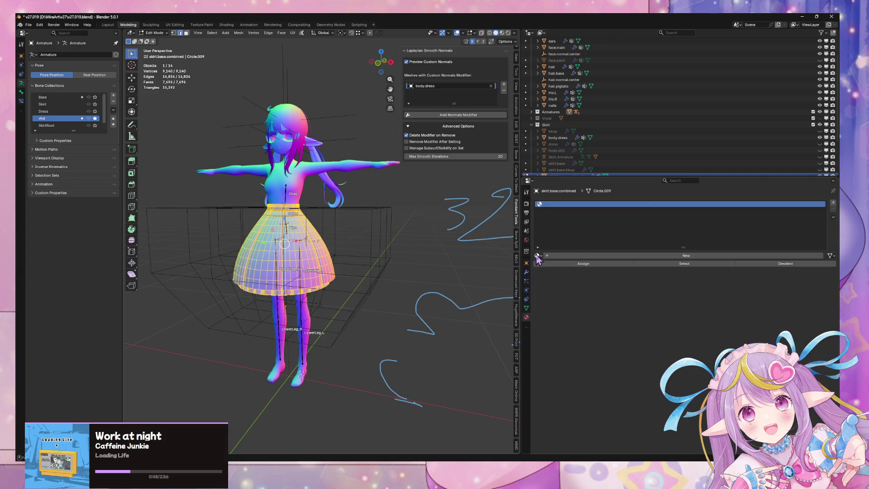
{"action": "left_click", "coordinate": [538, 256]}
{"action": "left_click", "coordinate": [579, 278]}
{"action": "mouse_move", "coordinate": [354, 242]}
{"action": "middle_mouse_down", "text": "shift"}
{"action": "mouse_move", "coordinate": [399, 233]}
{"action": "mouse_move", "coordinate": [400, 250]}
{"action": "mouse_move", "coordinate": [389, 248]}
{"action": "mouse_move", "coordinate": [400, 266]}
{"action": "mouse_move", "coordinate": [346, 249]}
{"action": "middle_mouse_up", "text": "shift"}
{"action": "scroll", "coordinate": [395, 240], "scroll_direction": "up", "scroll_amount": 3}
{"action": "key", "text": "ctrl+s"}
Select several vertical face-loop strips down the skirt, including ones reached from underneath.
{"action": "scroll", "coordinate": [390, 249], "scroll_direction": "up", "scroll_amount": 3}
{"action": "scroll", "coordinate": [392, 251], "scroll_direction": "down", "scroll_amount": 5}
{"action": "key", "text": "alt+a"}
{"action": "left_click", "coordinate": [344, 247], "text": "alt"}
{"action": "left_click", "coordinate": [387, 250], "text": "alt+shift"}
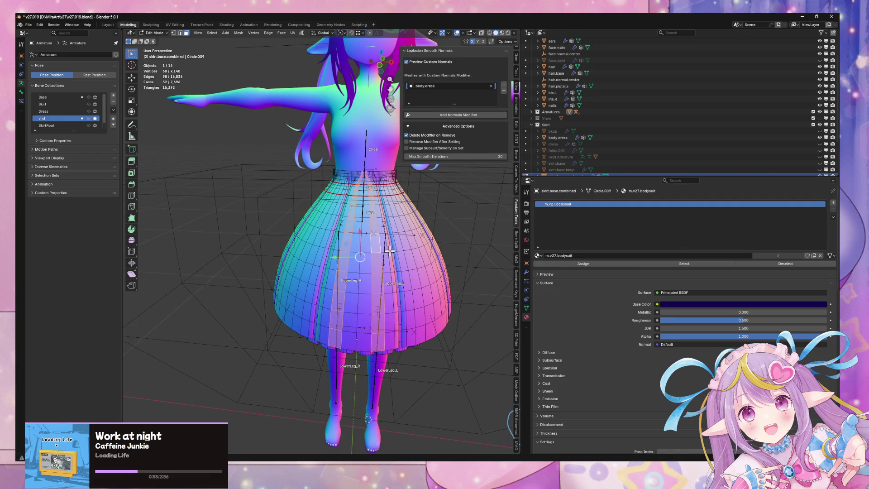
{"action": "middle_click_drag", "start_coordinate": [397, 247], "coordinate": [361, 250]}
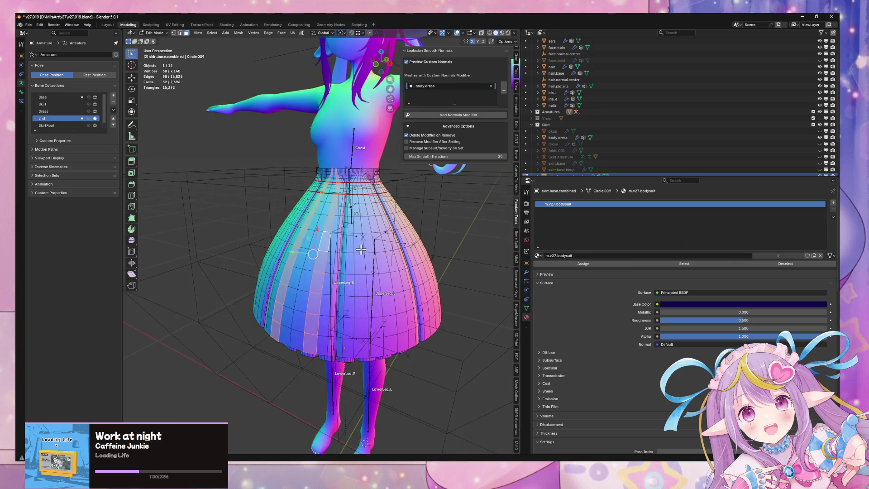
{"action": "scroll", "coordinate": [361, 249], "scroll_direction": "up", "scroll_amount": 4}
{"action": "middle_click_drag", "start_coordinate": [361, 213], "coordinate": [369, 195]}
{"action": "key", "text": "ctrl+z"}
{"action": "mouse_move", "coordinate": [381, 160]}
{"action": "middle_mouse_down"}
{"action": "mouse_move", "coordinate": [336, 140]}
{"action": "mouse_move", "coordinate": [322, 148]}
{"action": "mouse_move", "coordinate": [317, 178]}
{"action": "mouse_move", "coordinate": [268, 166]}
{"action": "mouse_move", "coordinate": [286, 162]}
{"action": "mouse_move", "coordinate": [267, 173]}
{"action": "middle_mouse_up"}
{"action": "left_click", "coordinate": [322, 181], "text": "alt+shift"}
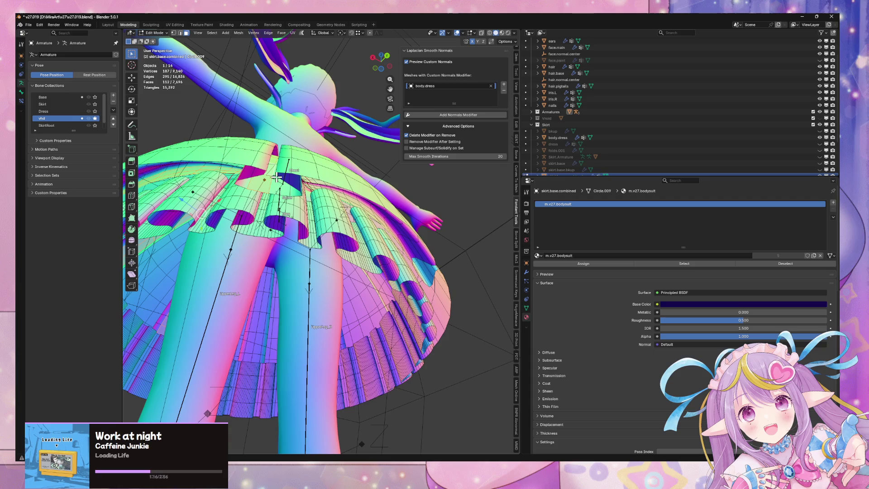
{"action": "mouse_move", "coordinate": [274, 177]}
{"action": "middle_mouse_down"}
{"action": "mouse_move", "coordinate": [294, 197]}
{"action": "mouse_move", "coordinate": [347, 218]}
{"action": "mouse_move", "coordinate": [363, 189]}
{"action": "mouse_move", "coordinate": [311, 205]}
{"action": "mouse_move", "coordinate": [312, 177]}
{"action": "mouse_move", "coordinate": [283, 200]}
{"action": "middle_mouse_up"}
{"action": "left_click", "coordinate": [340, 212], "text": "alt+shift"}
Put m.v27.glow in a new material slot for the selected strips and return to Object Mode.
{"action": "left_click", "coordinate": [363, 198], "text": "alt+shift"}
{"action": "key", "text": "ctrl+z"}
{"action": "left_click", "coordinate": [833, 202]}
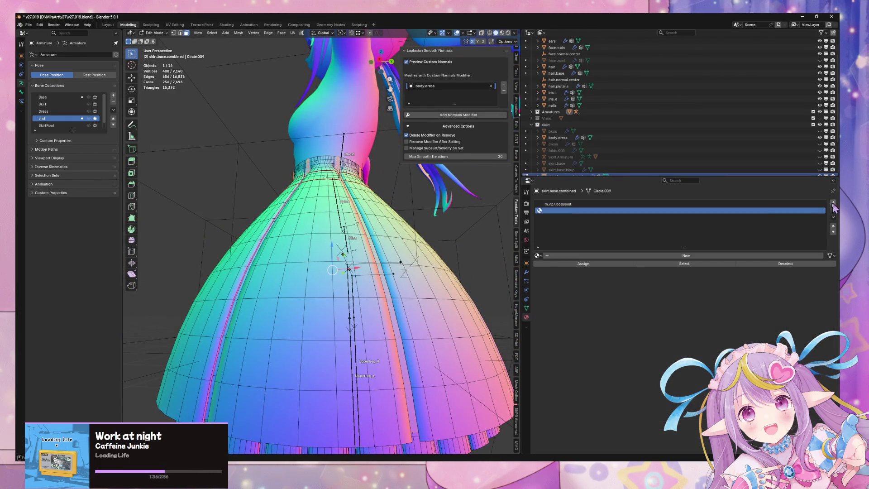
{"action": "left_click", "coordinate": [537, 255]}
{"action": "left_click", "coordinate": [558, 267]}
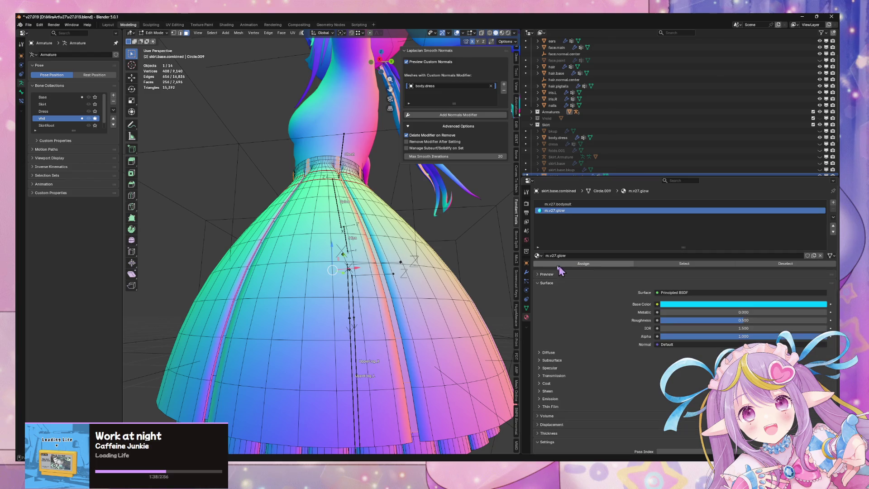
{"action": "mouse_move", "coordinate": [362, 190]}
{"action": "middle_mouse_down"}
{"action": "mouse_move", "coordinate": [357, 224]}
{"action": "mouse_move", "coordinate": [419, 243]}
{"action": "middle_mouse_up"}
{"action": "key", "text": "Tab"}
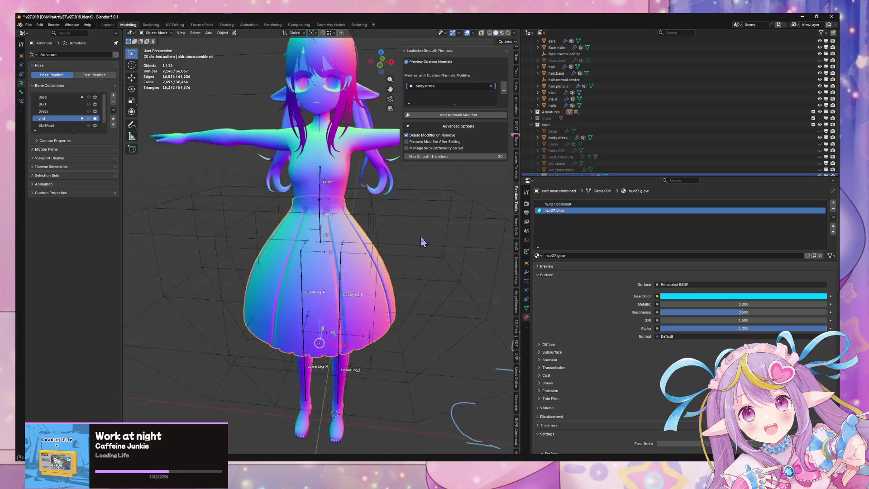
Switch to Material Preview to see the cyan glow strips and save v27.019.blend.
{"action": "left_click", "coordinate": [503, 33]}
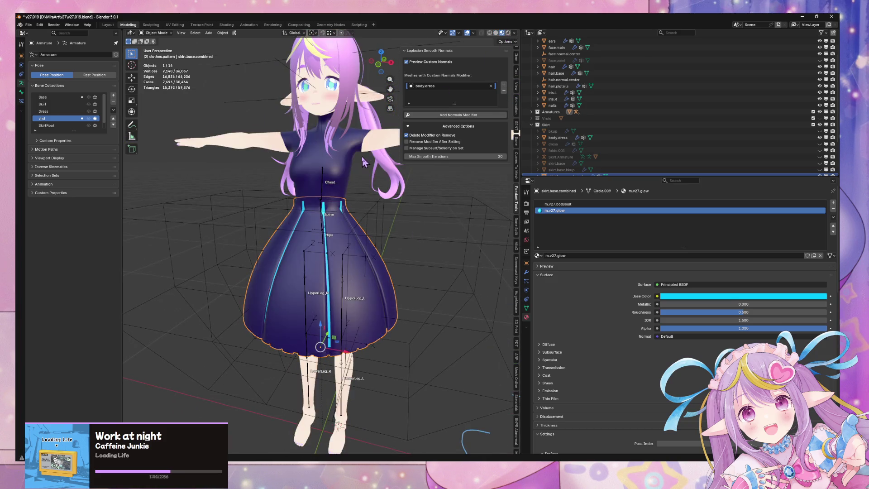
{"action": "mouse_move", "coordinate": [358, 190]}
{"action": "middle_mouse_down"}
{"action": "mouse_move", "coordinate": [366, 175]}
{"action": "mouse_move", "coordinate": [366, 199]}
{"action": "mouse_move", "coordinate": [366, 187]}
{"action": "mouse_move", "coordinate": [375, 203]}
{"action": "mouse_move", "coordinate": [385, 181]}
{"action": "mouse_move", "coordinate": [407, 240]}
{"action": "mouse_move", "coordinate": [420, 231]}
{"action": "mouse_move", "coordinate": [375, 203]}
{"action": "mouse_move", "coordinate": [292, 251]}
{"action": "mouse_move", "coordinate": [356, 202]}
{"action": "middle_mouse_up"}
{"action": "scroll", "coordinate": [366, 175], "scroll_direction": "up", "scroll_amount": 5}
{"action": "scroll", "coordinate": [366, 199], "scroll_direction": "down", "scroll_amount": 5}
{"action": "key", "text": "ctrl+s"}
Deselect the dress, orbit to a straight back view, and select the hair.base mesh.
{"action": "left_click", "coordinate": [409, 242]}
{"action": "scroll", "coordinate": [409, 243], "scroll_direction": "down", "scroll_amount": 3}
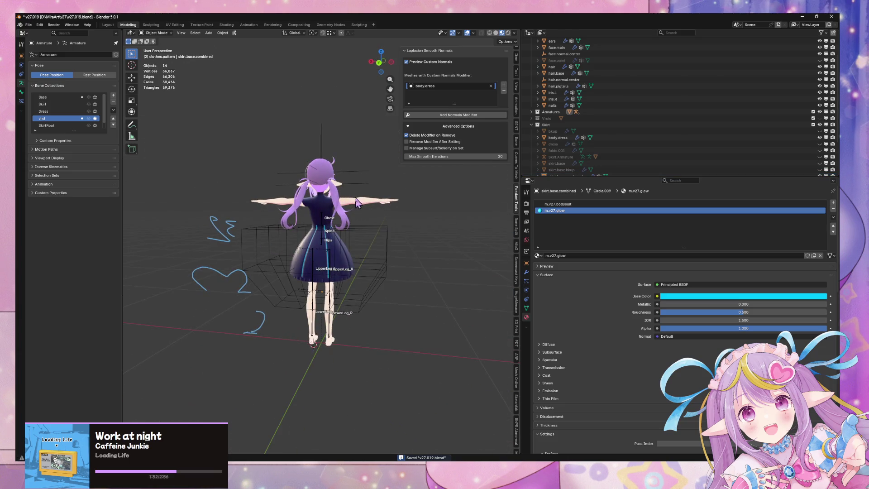
{"action": "scroll", "coordinate": [292, 141], "scroll_direction": "up", "scroll_amount": 8}
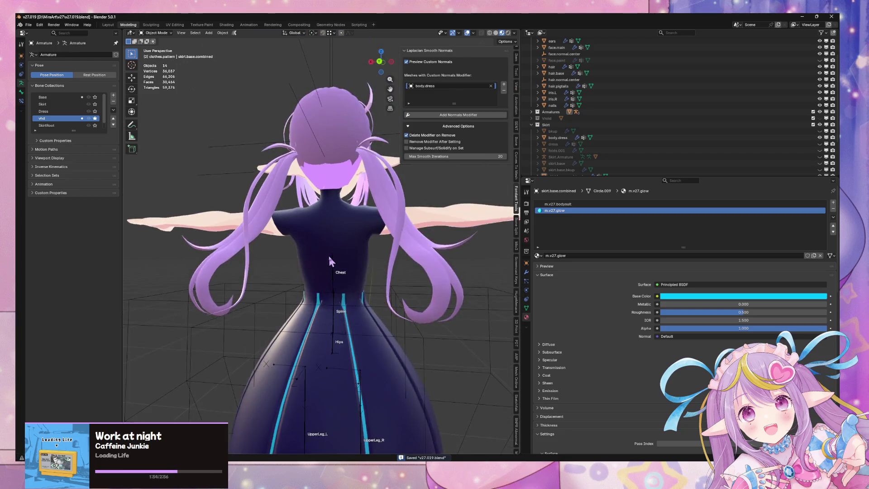
{"action": "middle_click_drag", "start_coordinate": [302, 173], "coordinate": [329, 235]}
{"action": "left_click", "coordinate": [329, 235]}
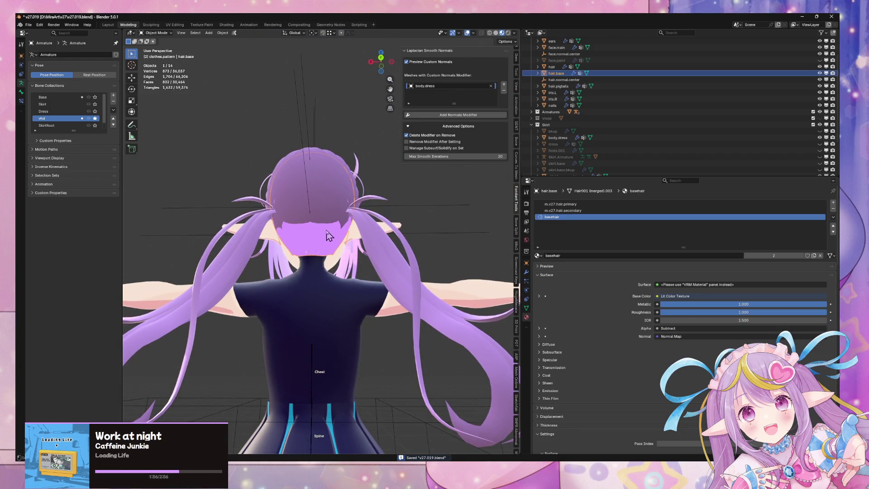
Re-export the avatar over mirav27.fbx through the FBX exporter, then switch to Unity.
{"action": "left_click", "coordinate": [28, 24]}
{"action": "mouse_move", "coordinate": [61, 123]}
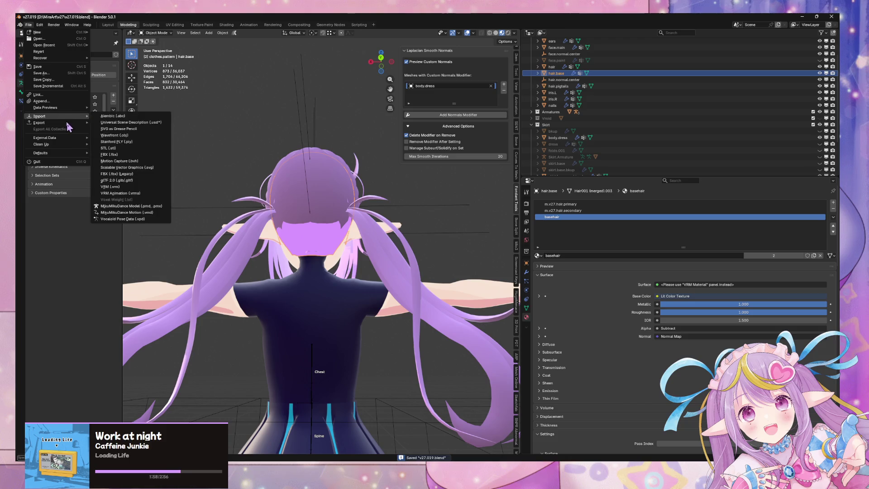
{"action": "left_click", "coordinate": [126, 174]}
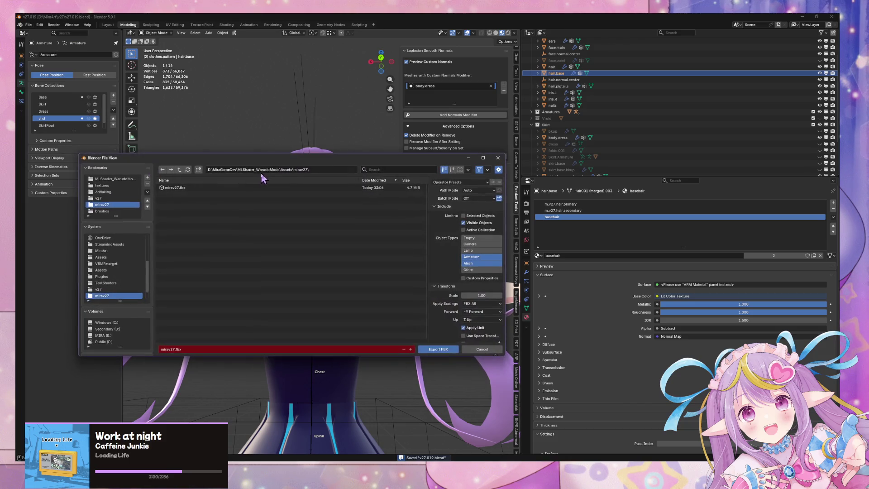
{"action": "left_click", "coordinate": [438, 349]}
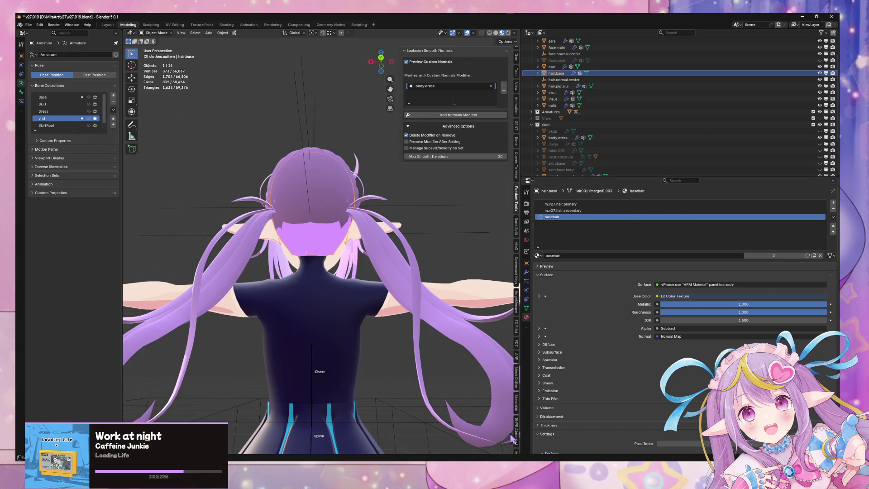
{"action": "key", "text": "alt+Tab"}
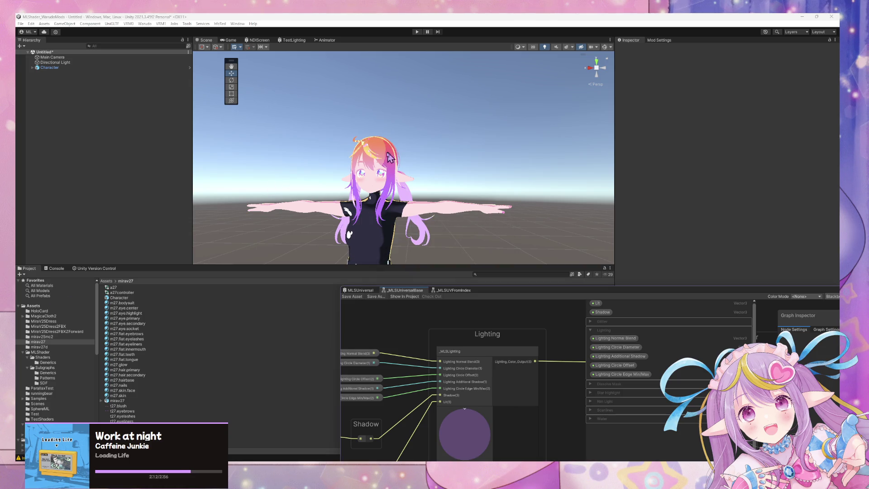
Fly the scene camera down to the dress and move the Shader Graph window aside to show Setup Character.
{"action": "mouse_move", "coordinate": [389, 156]}
{"action": "right_mouse_down"}
{"action": "mouse_move", "coordinate": [328, 245]}
{"action": "mouse_move", "coordinate": [398, 226]}
{"action": "mouse_move", "coordinate": [435, 162]}
{"action": "mouse_move", "coordinate": [390, 178]}
{"action": "mouse_move", "coordinate": [264, 176]}
{"action": "mouse_move", "coordinate": [410, 198]}
{"action": "mouse_move", "coordinate": [404, 179]}
{"action": "right_mouse_up"}
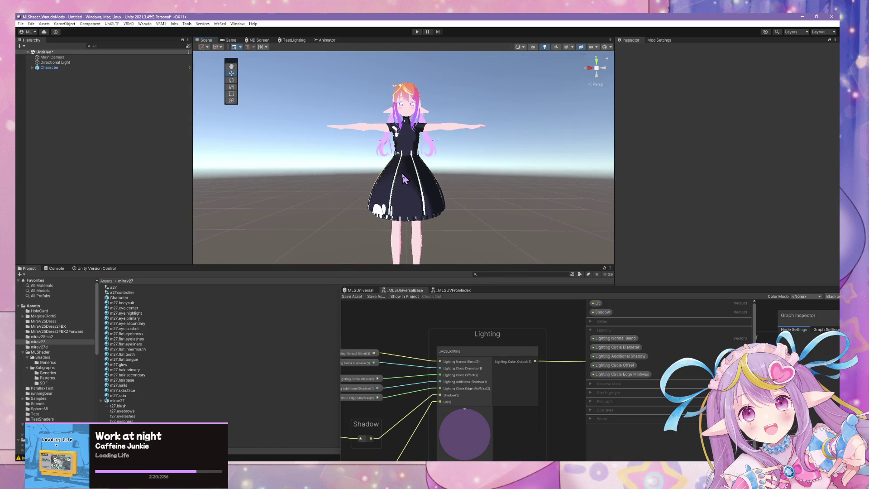
{"action": "mouse_move", "coordinate": [496, 294]}
{"action": "left_mouse_down"}
{"action": "mouse_move", "coordinate": [516, 326]}
{"action": "mouse_move", "coordinate": [644, 321]}
{"action": "left_mouse_up"}
{"action": "mouse_move", "coordinate": [432, 213]}
{"action": "right_mouse_down"}
{"action": "mouse_move", "coordinate": [394, 210]}
{"action": "mouse_move", "coordinate": [434, 213]}
{"action": "mouse_move", "coordinate": [413, 205]}
{"action": "mouse_move", "coordinate": [425, 210]}
{"action": "mouse_move", "coordinate": [413, 225]}
{"action": "mouse_move", "coordinate": [414, 169]}
{"action": "mouse_move", "coordinate": [415, 184]}
{"action": "mouse_move", "coordinate": [396, 173]}
{"action": "mouse_move", "coordinate": [418, 199]}
{"action": "mouse_move", "coordinate": [430, 200]}
{"action": "mouse_move", "coordinate": [433, 222]}
{"action": "right_mouse_up"}
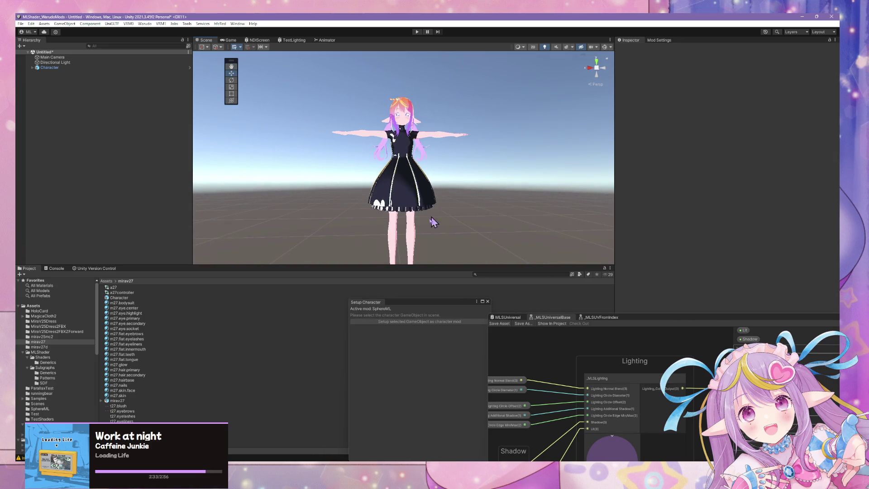
Select every asset from Avatar through skirt in the mirav27d folder and confirm deleting them.
{"action": "left_click", "coordinate": [39, 347]}
{"action": "left_click", "coordinate": [139, 287]}
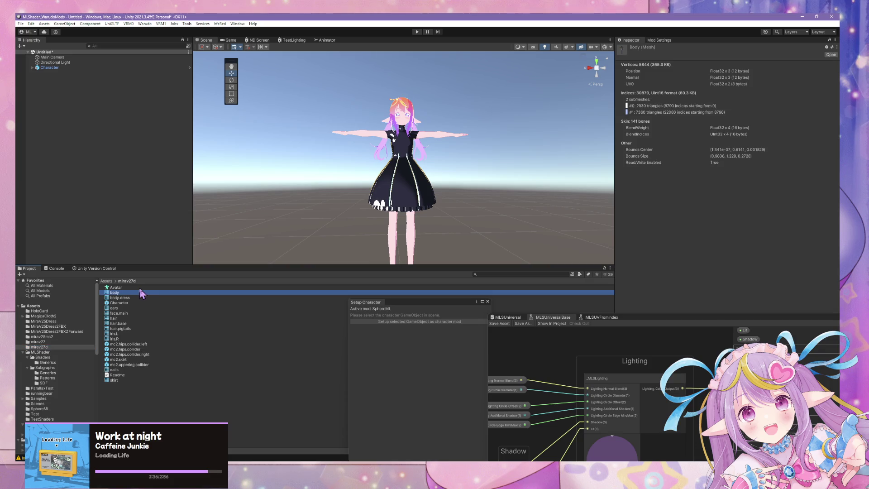
{"action": "left_click", "coordinate": [124, 381], "text": "shift"}
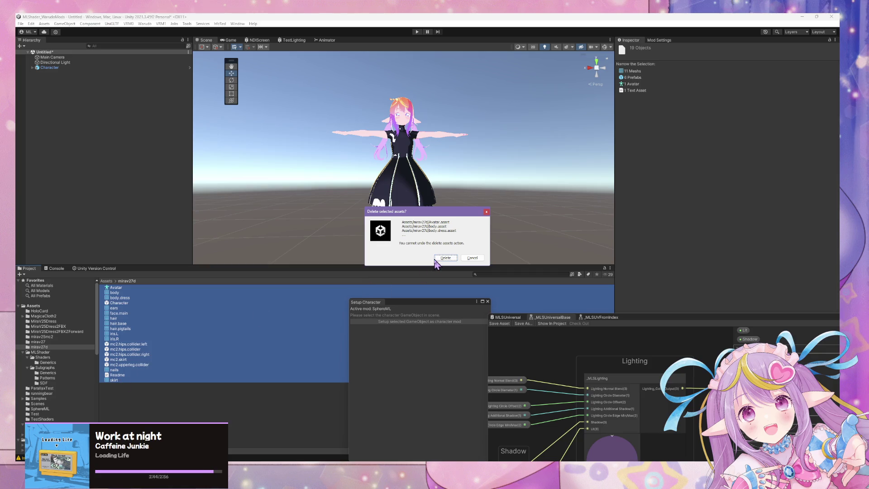
{"action": "left_click", "coordinate": [435, 258]}
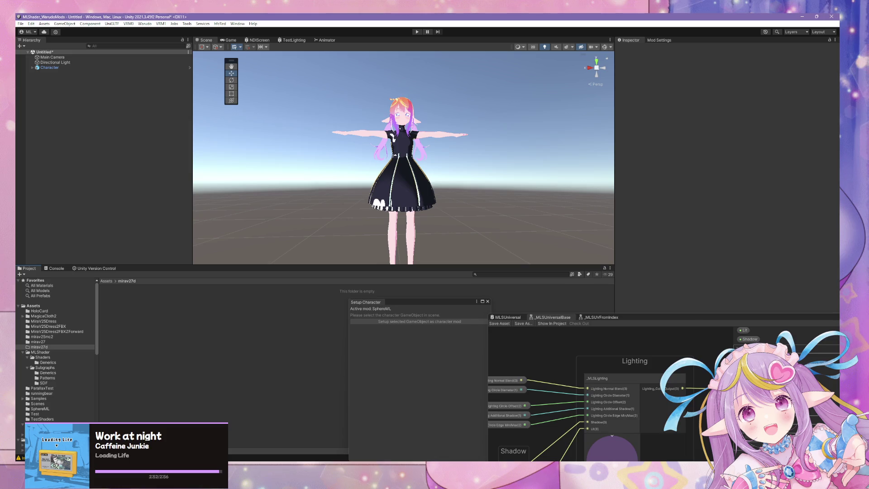
Select Character and set it up as a SphereML character mod via Warudo > Setup Character.
{"action": "left_click", "coordinate": [50, 68]}
{"action": "mouse_move", "coordinate": [487, 116]}
{"action": "right_mouse_down"}
{"action": "mouse_move", "coordinate": [492, 91]}
{"action": "mouse_move", "coordinate": [472, 166]}
{"action": "mouse_move", "coordinate": [492, 122]}
{"action": "mouse_move", "coordinate": [488, 130]}
{"action": "right_mouse_up"}
{"action": "key", "text": "f"}
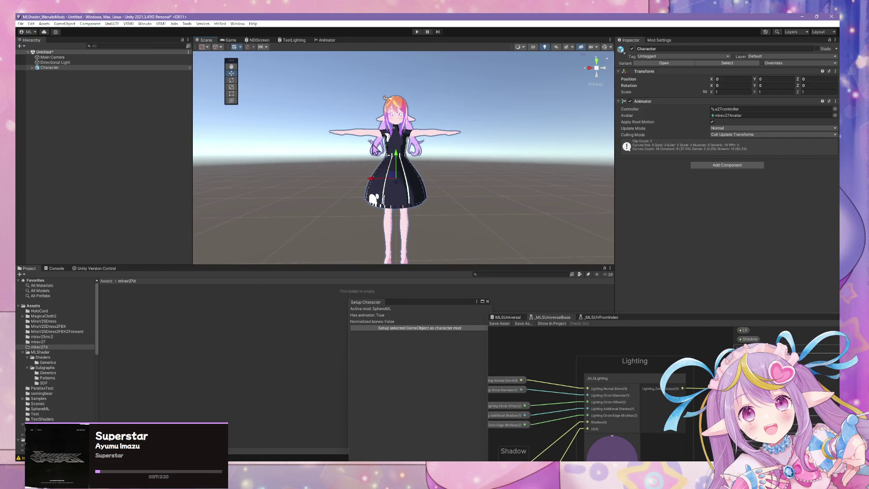
{"action": "left_click", "coordinate": [145, 23]}
{"action": "mouse_move", "coordinate": [164, 60]}
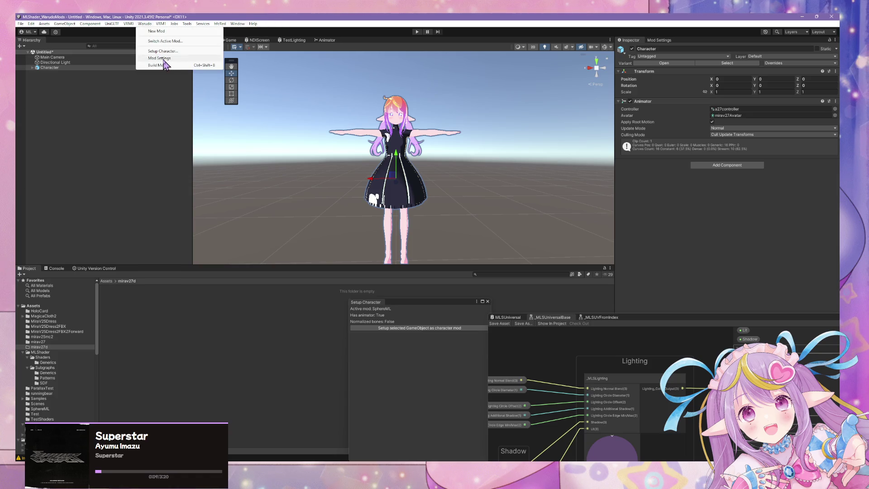
{"action": "left_click", "coordinate": [199, 60]}
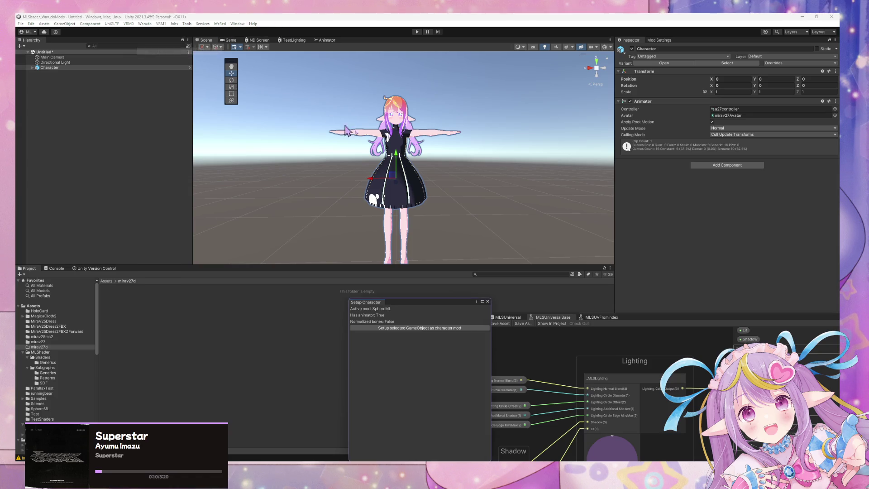
{"action": "left_click", "coordinate": [400, 327]}
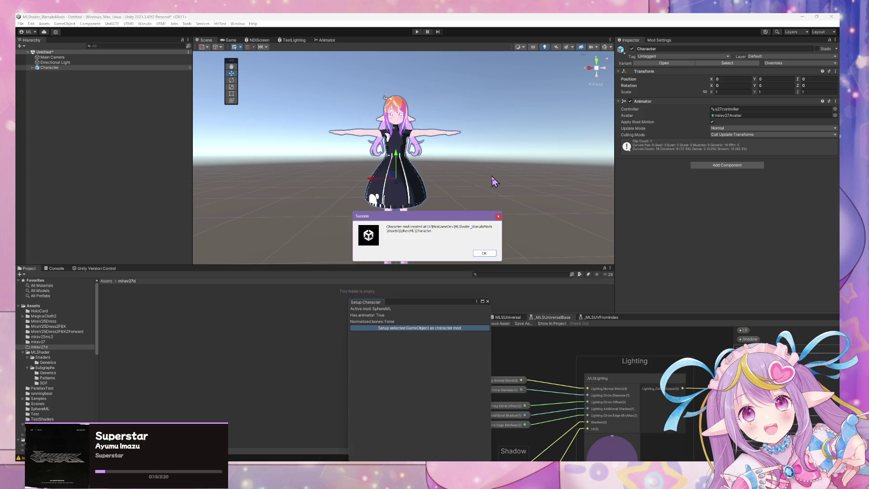
Dismiss the success message and open the SphereML folder.
{"action": "left_click", "coordinate": [484, 253]}
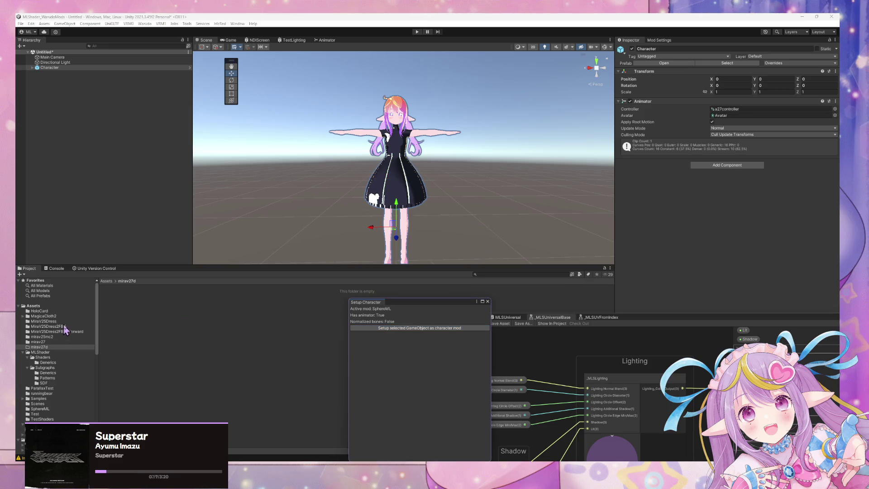
{"action": "scroll", "coordinate": [73, 344], "scroll_direction": "down", "scroll_amount": 5}
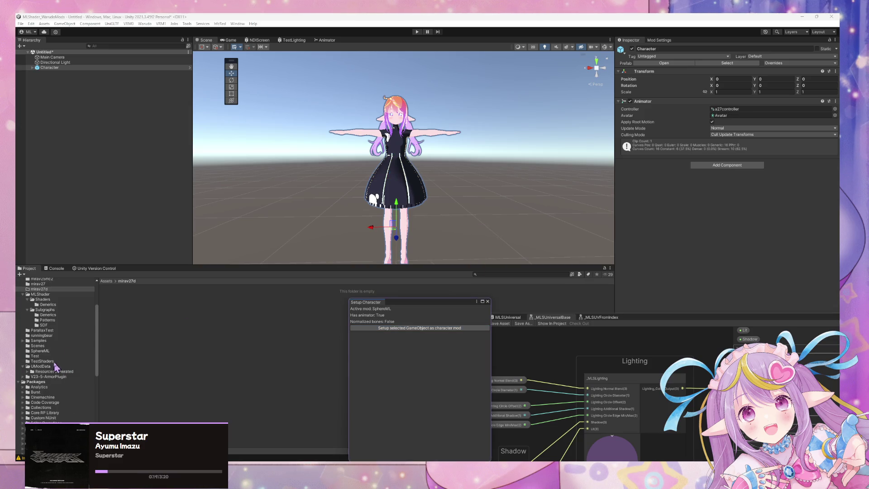
{"action": "left_click", "coordinate": [60, 352]}
Move the assets Avatar through skirt.base.combined into the mirav27d folder and open it.
{"action": "left_click", "coordinate": [143, 287]}
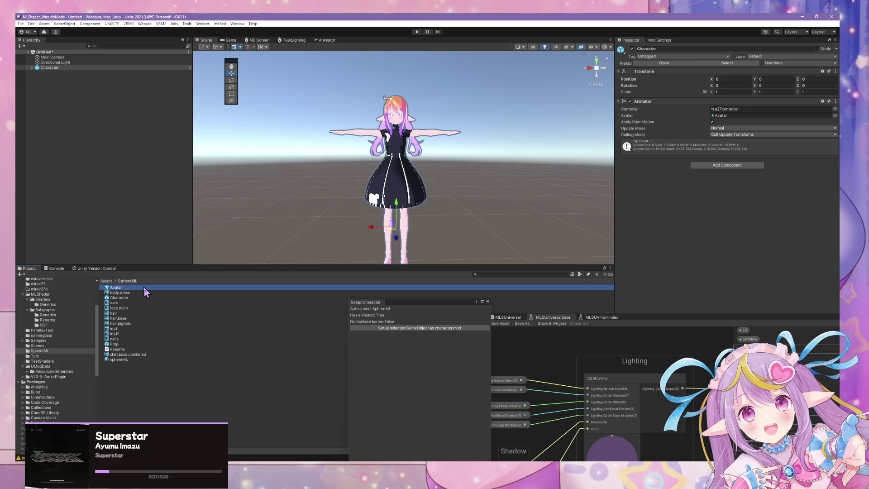
{"action": "left_click", "coordinate": [133, 339], "text": "shift"}
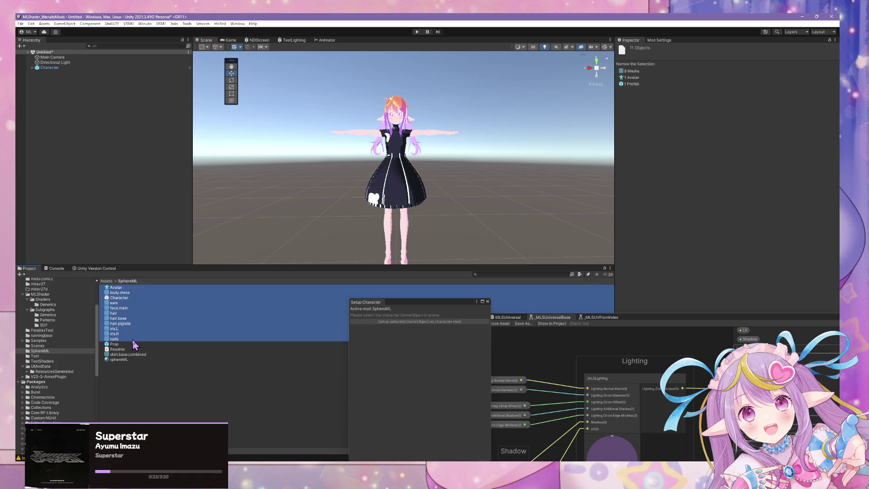
{"action": "left_click", "coordinate": [124, 355], "text": "ctrl"}
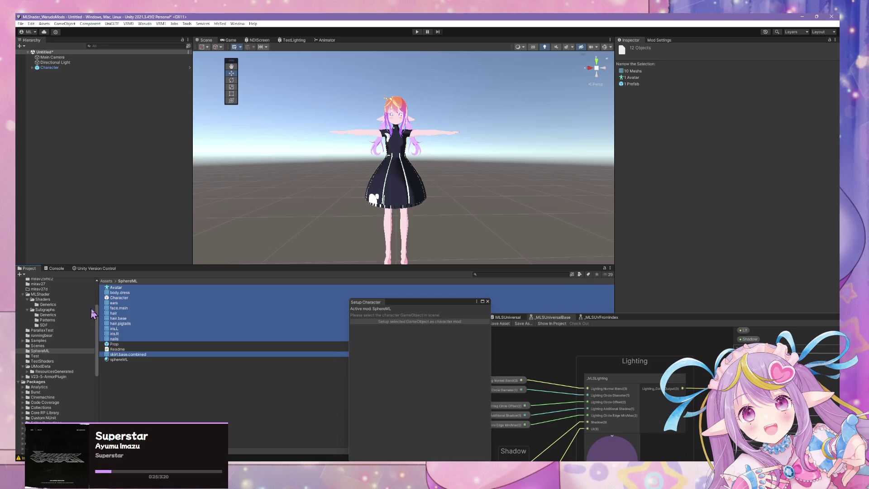
{"action": "scroll", "coordinate": [68, 338], "scroll_direction": "up", "scroll_amount": 5}
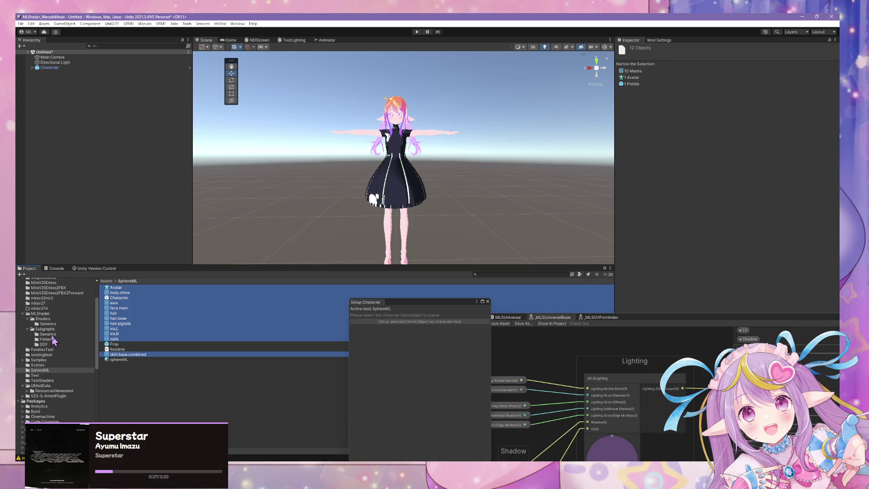
{"action": "left_click_drag", "start_coordinate": [109, 313], "coordinate": [38, 351]}
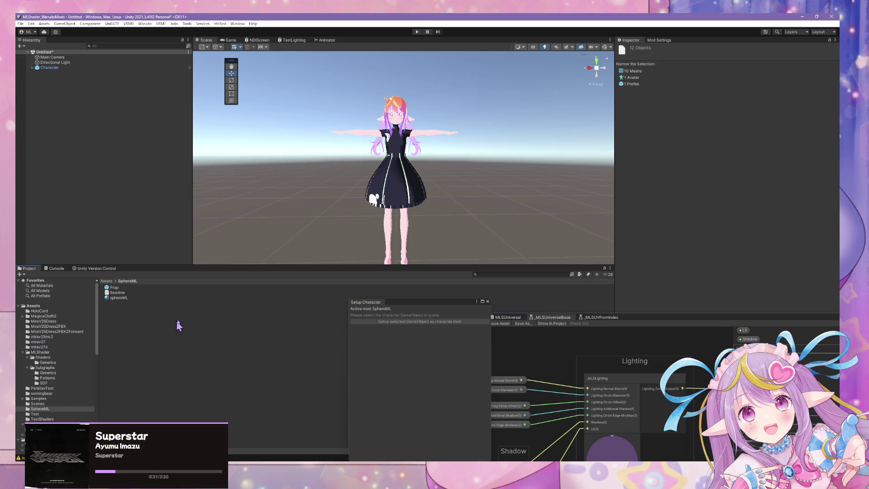
{"action": "left_click", "coordinate": [38, 347]}
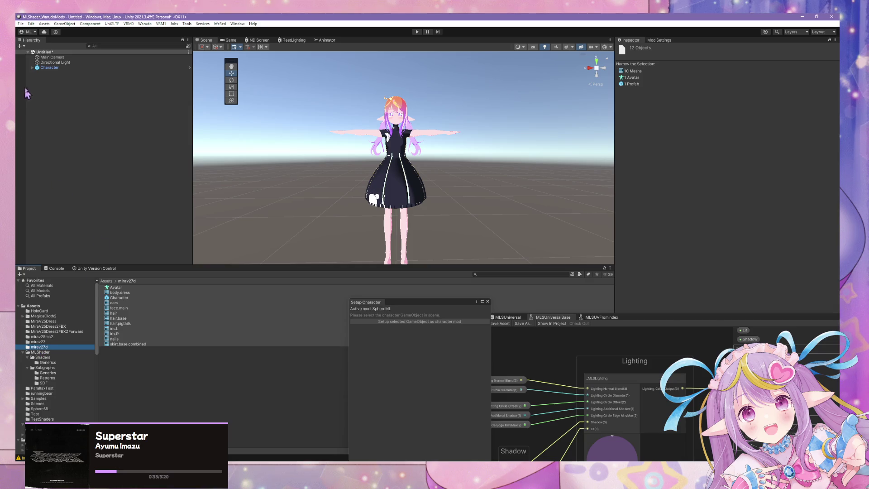
Select Character and expand it to list its child meshes.
{"action": "left_click", "coordinate": [50, 67]}
{"action": "scroll", "coordinate": [354, 175], "scroll_direction": "down", "scroll_amount": 3}
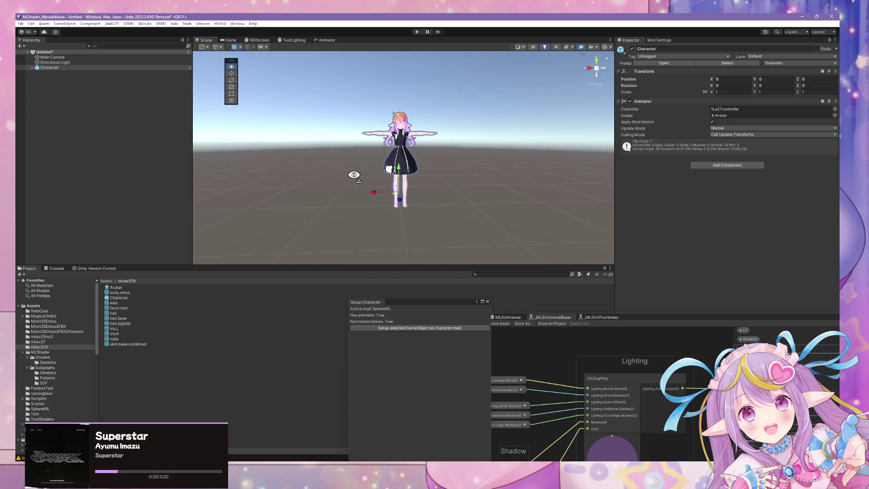
{"action": "scroll", "coordinate": [353, 174], "scroll_direction": "up", "scroll_amount": 5}
{"action": "scroll", "coordinate": [440, 101], "scroll_direction": "down", "scroll_amount": 3}
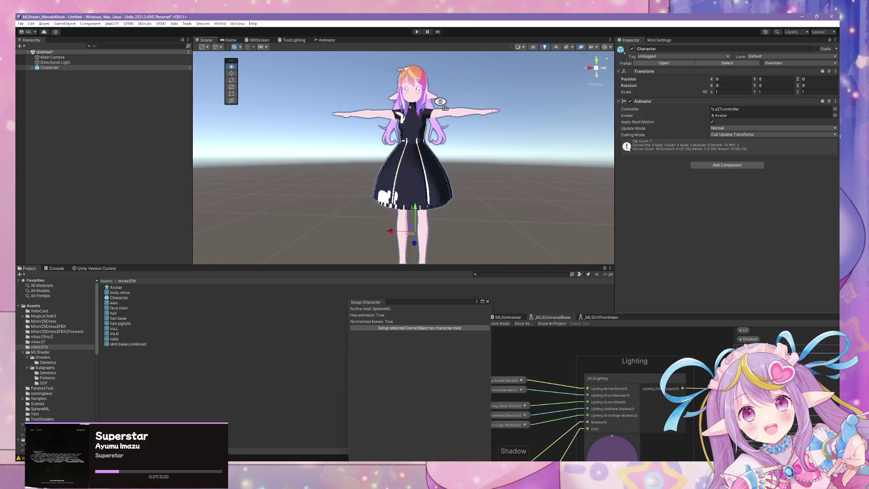
{"action": "scroll", "coordinate": [440, 101], "scroll_direction": "up", "scroll_amount": 3}
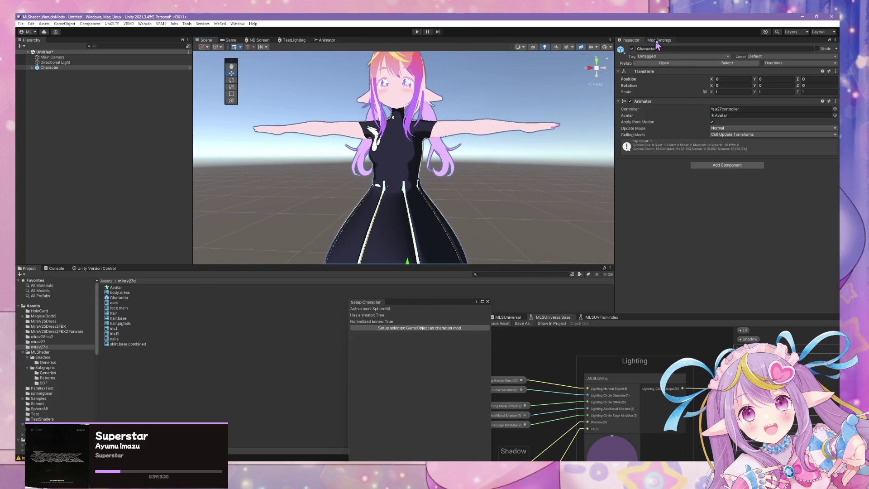
{"action": "scroll", "coordinate": [453, 149], "scroll_direction": "down", "scroll_amount": 3}
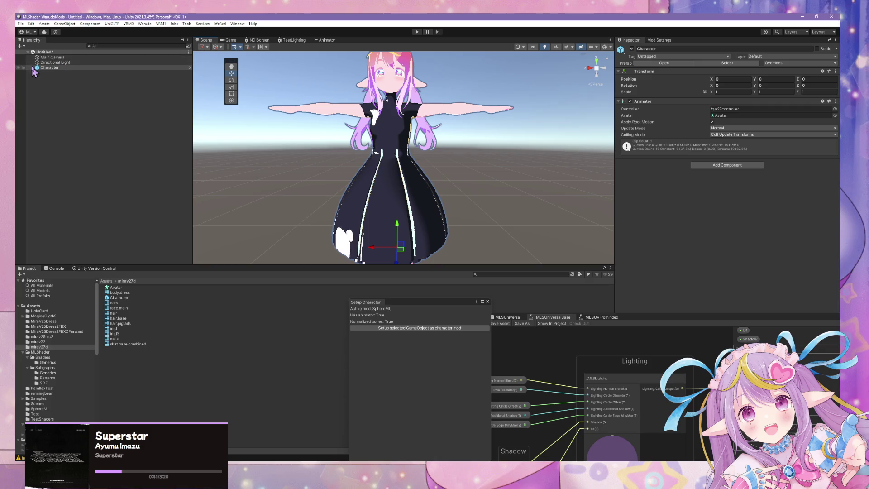
{"action": "left_click", "coordinate": [32, 68]}
{"action": "scroll", "coordinate": [339, 192], "scroll_direction": "down", "scroll_amount": 3}
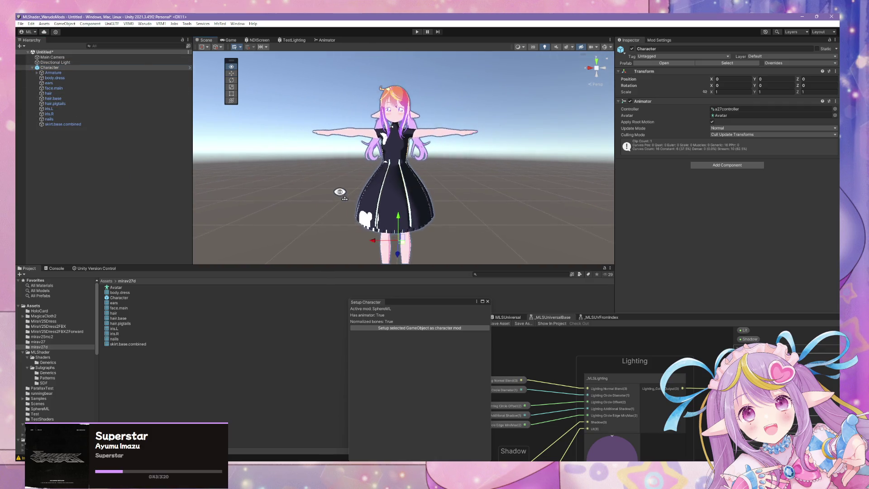
Orbit and snap the Scene view to inspect the character from the front.
{"action": "left_click_drag", "start_coordinate": [339, 192], "coordinate": [382, 179], "text": "alt"}
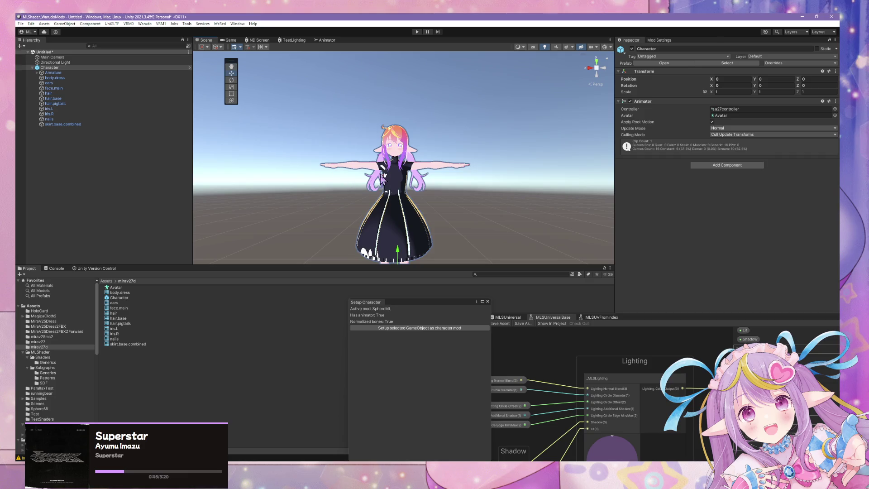
{"action": "scroll", "coordinate": [381, 179], "scroll_direction": "up", "scroll_amount": 3}
{"action": "left_click", "coordinate": [594, 71]}
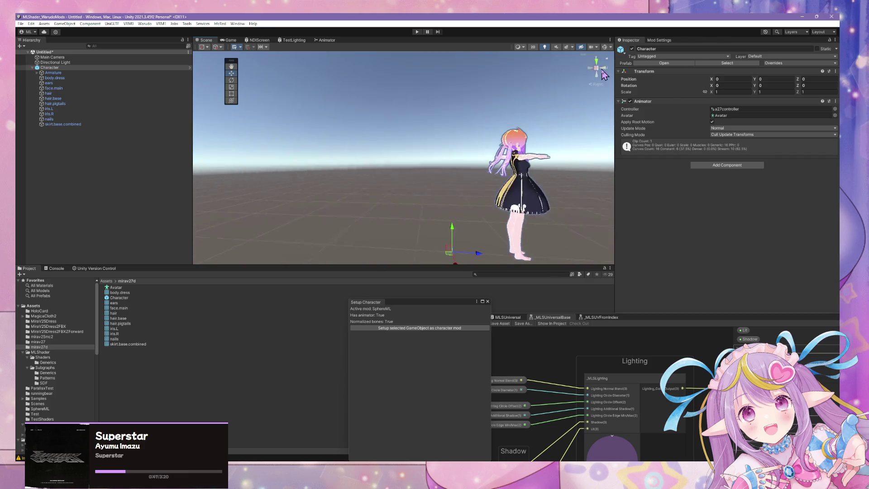
{"action": "left_click", "coordinate": [601, 67]}
{"action": "scroll", "coordinate": [490, 117], "scroll_direction": "up", "scroll_amount": 3}
{"action": "scroll", "coordinate": [489, 130], "scroll_direction": "up", "scroll_amount": 3}
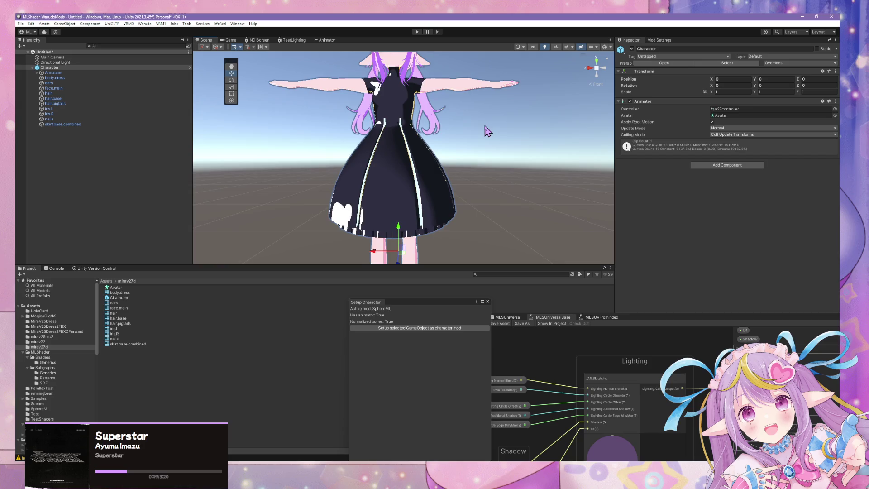
{"action": "mouse_move", "coordinate": [484, 136]}
{"action": "middle_mouse_down"}
{"action": "mouse_move", "coordinate": [486, 162]}
{"action": "mouse_move", "coordinate": [485, 151]}
{"action": "middle_mouse_up"}
{"action": "scroll", "coordinate": [486, 140], "scroll_direction": "up", "scroll_amount": 2}
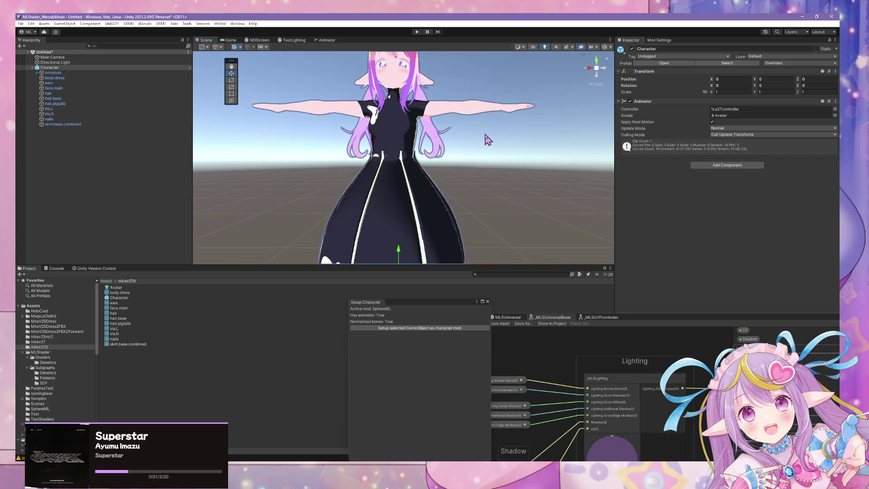
{"action": "scroll", "coordinate": [486, 140], "scroll_direction": "down", "scroll_amount": 5}
{"action": "key", "text": "w"}
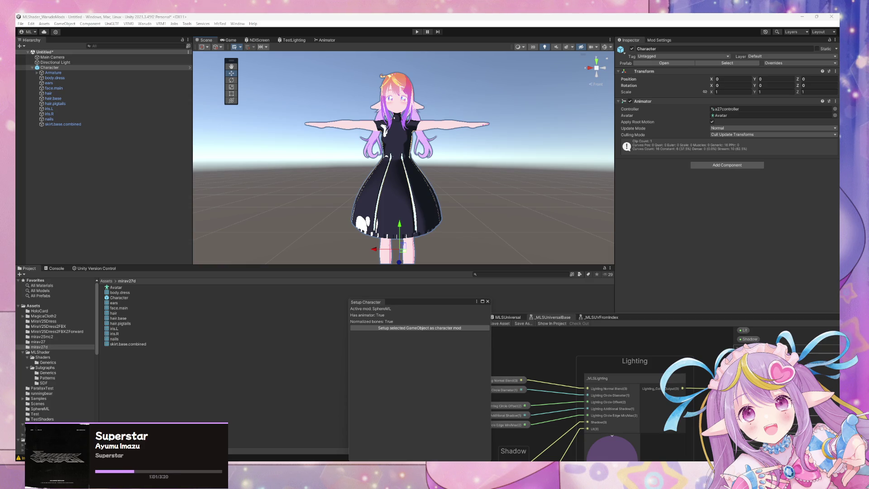
{"action": "middle_click_drag", "start_coordinate": [443, 216], "coordinate": [423, 213]}
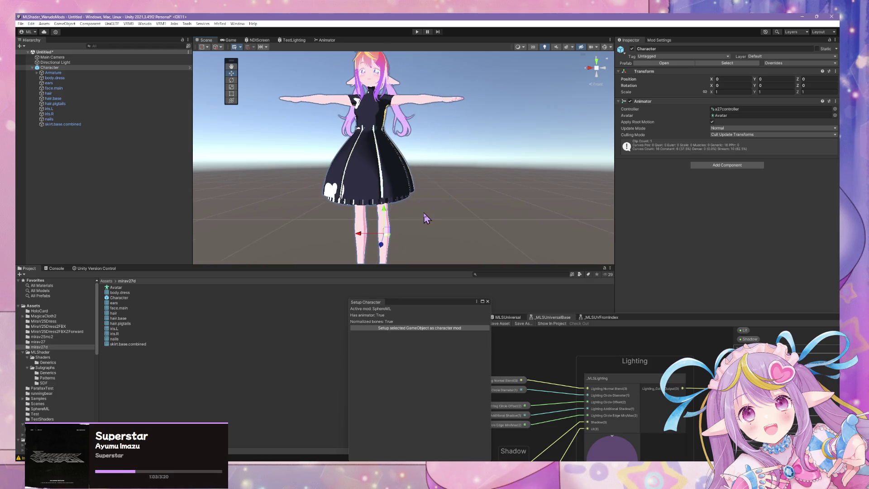
Open the Character prefab and create an empty child named mc2.skirt.
{"action": "left_click", "coordinate": [674, 63]}
{"action": "mouse_move", "coordinate": [467, 226]}
{"action": "middle_mouse_down"}
{"action": "mouse_move", "coordinate": [445, 194]}
{"action": "mouse_move", "coordinate": [458, 181]}
{"action": "middle_mouse_up"}
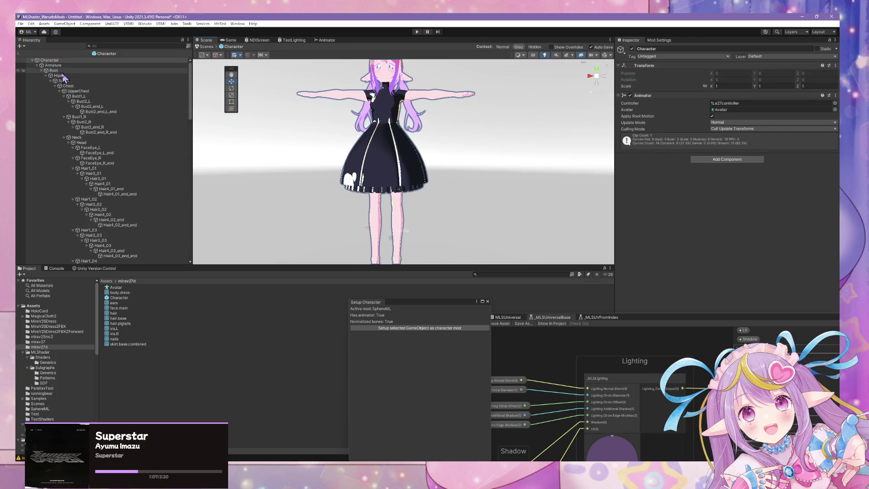
{"action": "left_click", "coordinate": [36, 65]}
{"action": "right_click", "coordinate": [60, 138]}
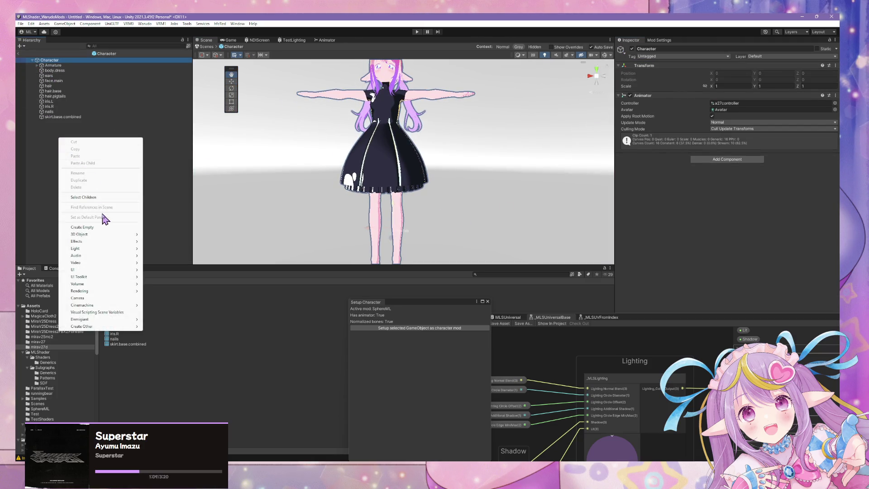
{"action": "left_click", "coordinate": [131, 228]}
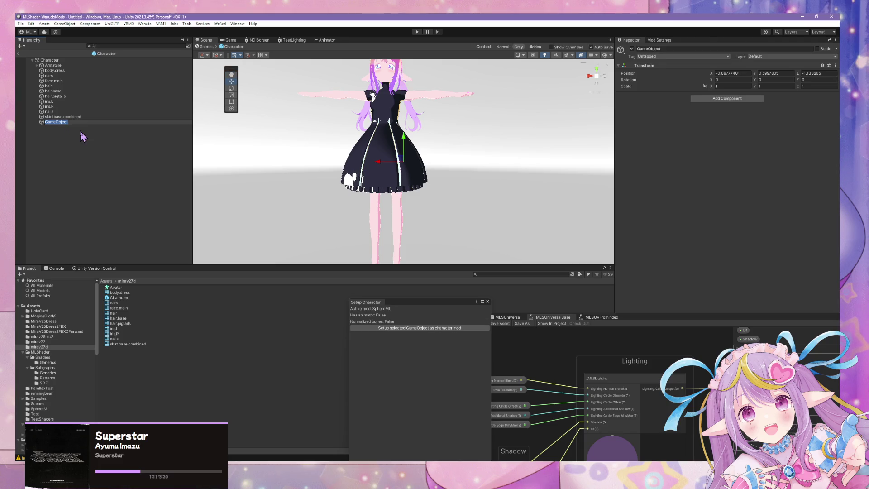
{"action": "type", "text": "mc2.sk"}
{"action": "type", "text": "irt"}
{"action": "key", "text": "Return"}
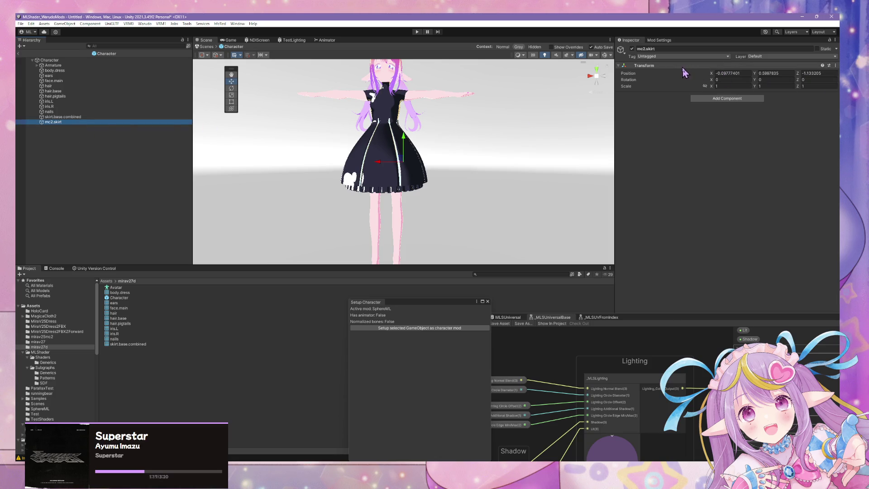
Set mc2.skirt's X position to 0.
{"action": "middle_click_drag", "start_coordinate": [455, 93], "coordinate": [458, 120]}
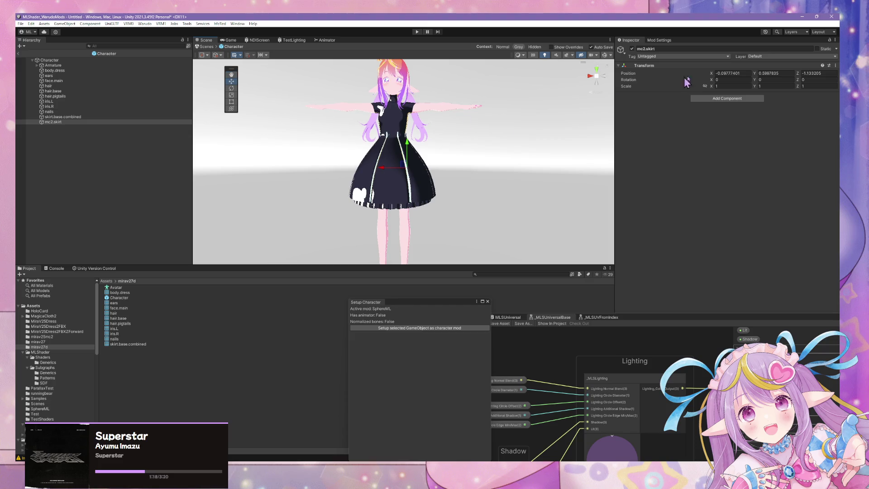
{"action": "left_click", "coordinate": [742, 73]}
{"action": "type", "text": "0"}
{"action": "key", "text": "Tab"}
Set the Y position to 0 and add a MagicaCloth component to mc2.skirt.
{"action": "type", "text": "0"}
{"action": "key", "text": "Tab"}
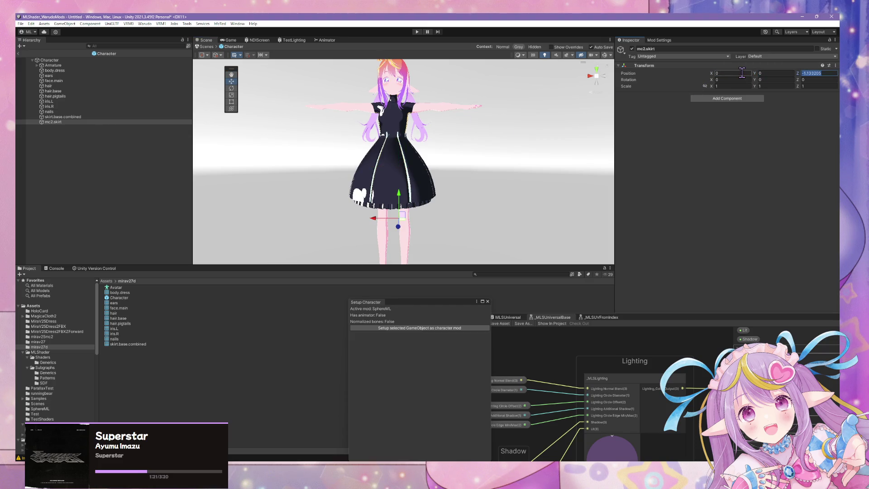
{"action": "type", "text": "0"}
{"action": "left_click", "coordinate": [727, 98]}
{"action": "left_click", "coordinate": [705, 132]}
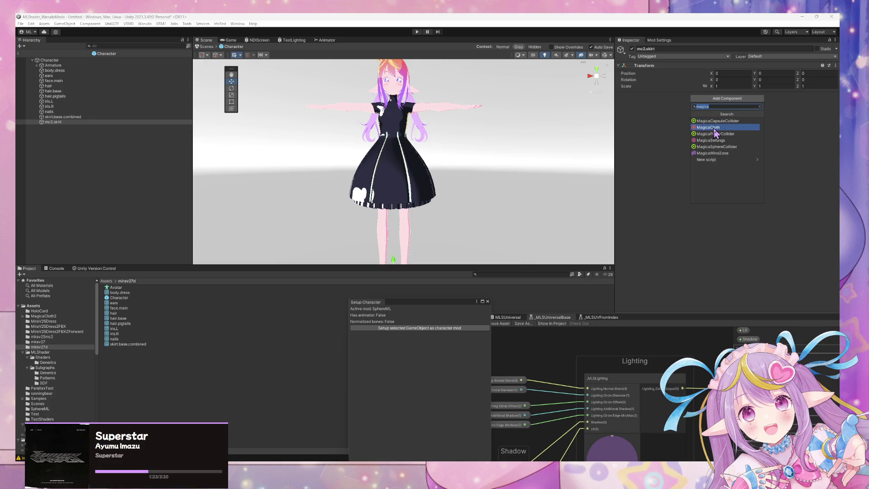
{"action": "left_click", "coordinate": [717, 132]}
Add one empty entry to MagicaCloth's Source Renderers list.
{"action": "scroll", "coordinate": [762, 173], "scroll_direction": "down", "scroll_amount": 3}
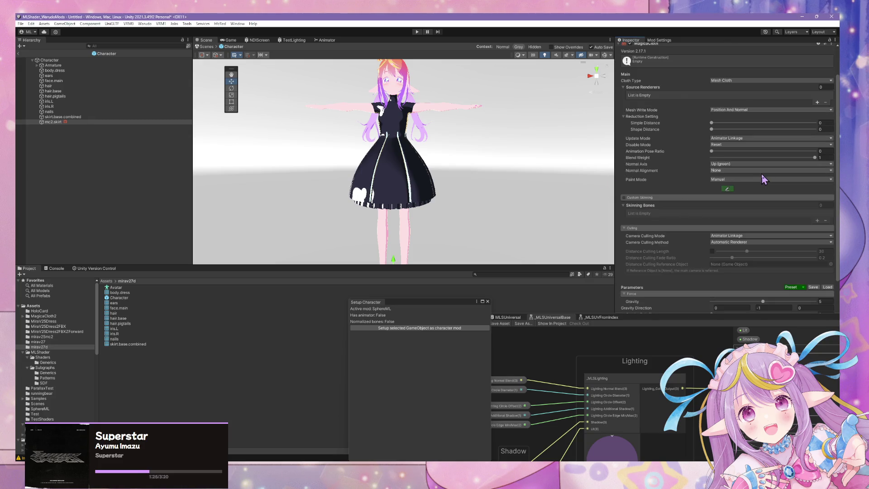
{"action": "scroll", "coordinate": [821, 220], "scroll_direction": "down", "scroll_amount": 2}
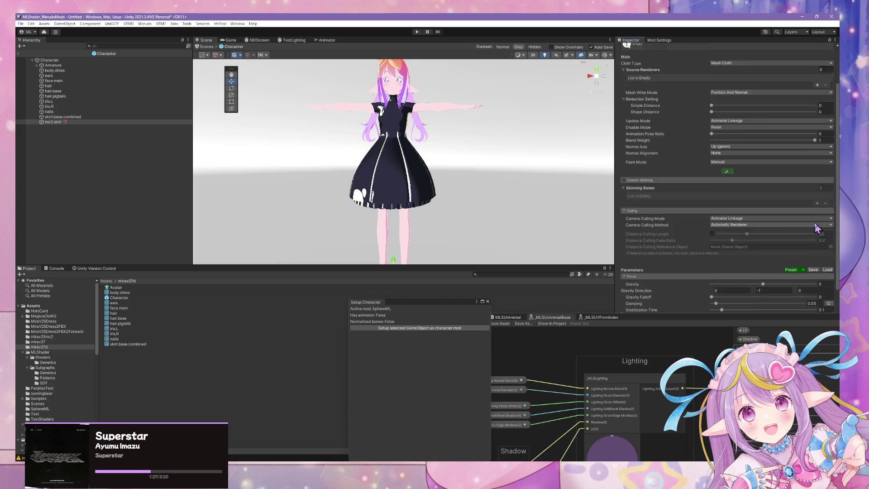
{"action": "scroll", "coordinate": [814, 218], "scroll_direction": "down", "scroll_amount": 4}
{"action": "scroll", "coordinate": [813, 216], "scroll_direction": "up", "scroll_amount": 4}
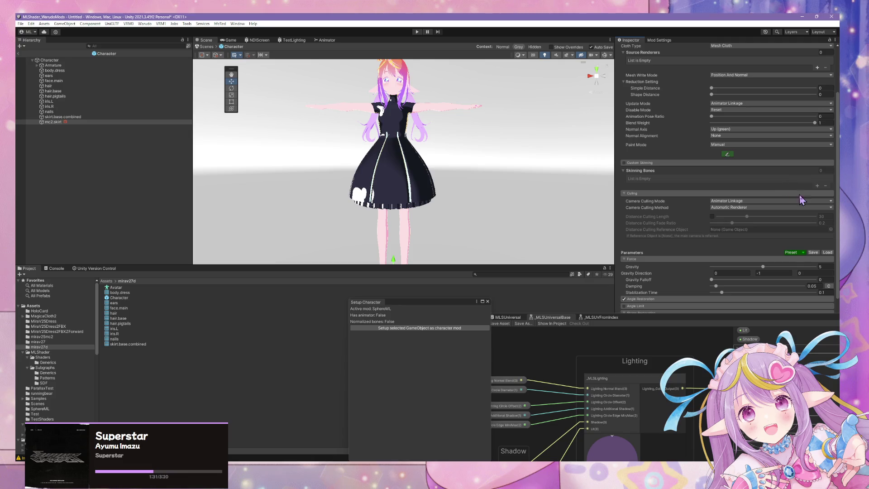
{"action": "scroll", "coordinate": [799, 194], "scroll_direction": "down", "scroll_amount": 4}
{"action": "scroll", "coordinate": [804, 200], "scroll_direction": "up", "scroll_amount": 4}
{"action": "scroll", "coordinate": [805, 201], "scroll_direction": "up", "scroll_amount": 5}
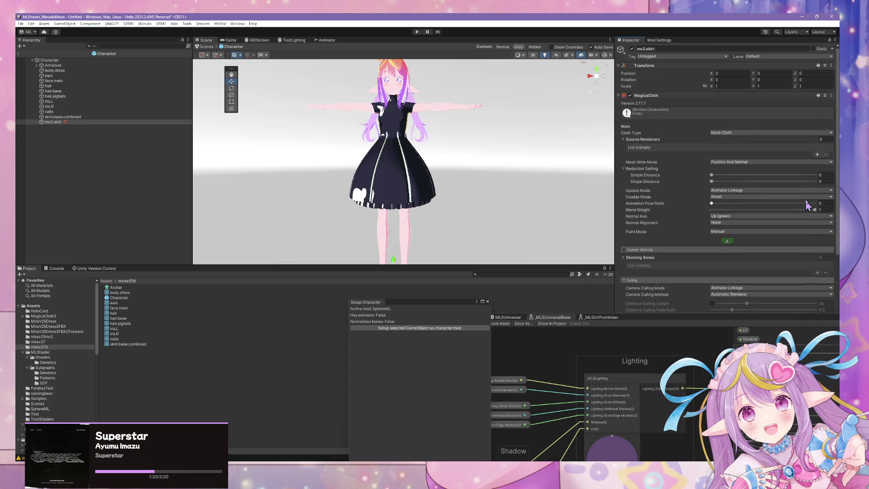
{"action": "left_click", "coordinate": [817, 155]}
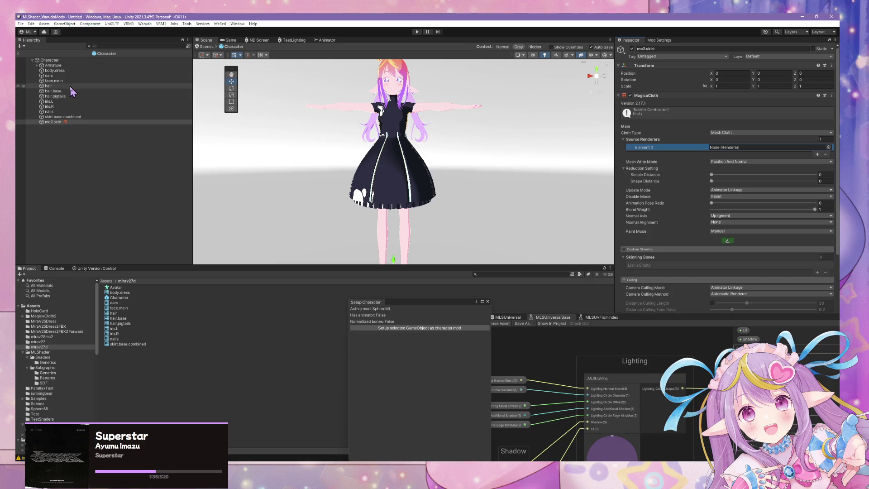
Try dragging a Character mesh into the cloth's source entry, then reselect mc2.skirt.
{"action": "mouse_move", "coordinate": [68, 70]}
{"action": "left_mouse_down"}
{"action": "mouse_move", "coordinate": [84, 70]}
{"action": "mouse_move", "coordinate": [73, 75]}
{"action": "left_mouse_up"}
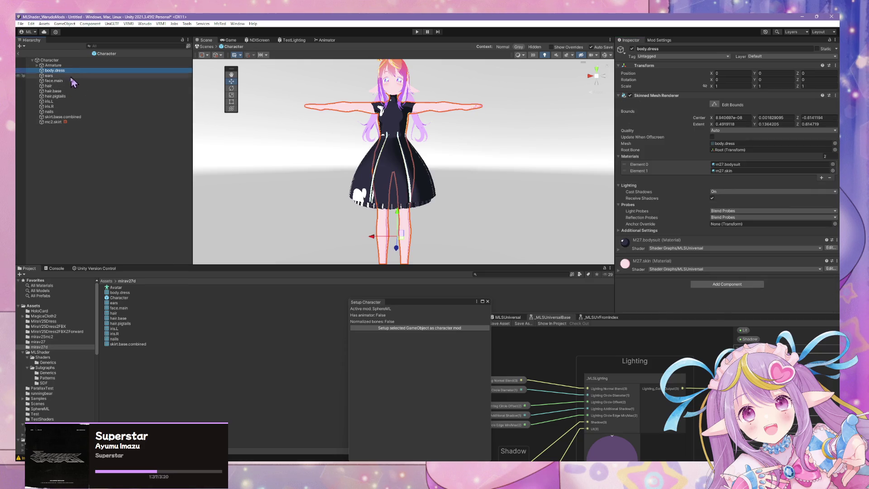
{"action": "mouse_move", "coordinate": [69, 120]}
{"action": "left_mouse_down"}
{"action": "mouse_move", "coordinate": [740, 137]}
{"action": "mouse_move", "coordinate": [749, 176]}
{"action": "mouse_move", "coordinate": [729, 235]}
{"action": "mouse_move", "coordinate": [697, 125]}
{"action": "mouse_move", "coordinate": [731, 142]}
{"action": "mouse_move", "coordinate": [733, 167]}
{"action": "mouse_move", "coordinate": [665, 179]}
{"action": "mouse_move", "coordinate": [185, 104]}
{"action": "mouse_move", "coordinate": [74, 72]}
{"action": "left_mouse_up"}
{"action": "left_click", "coordinate": [317, 175]}
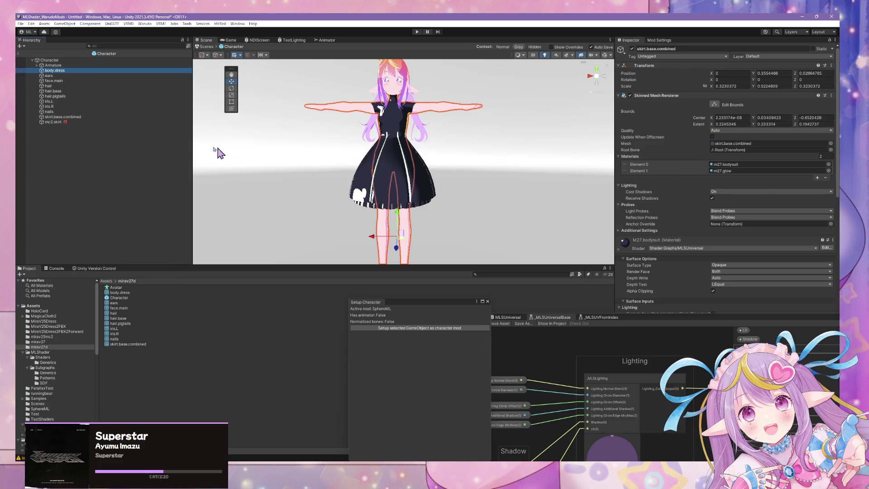
{"action": "left_click", "coordinate": [68, 120]}
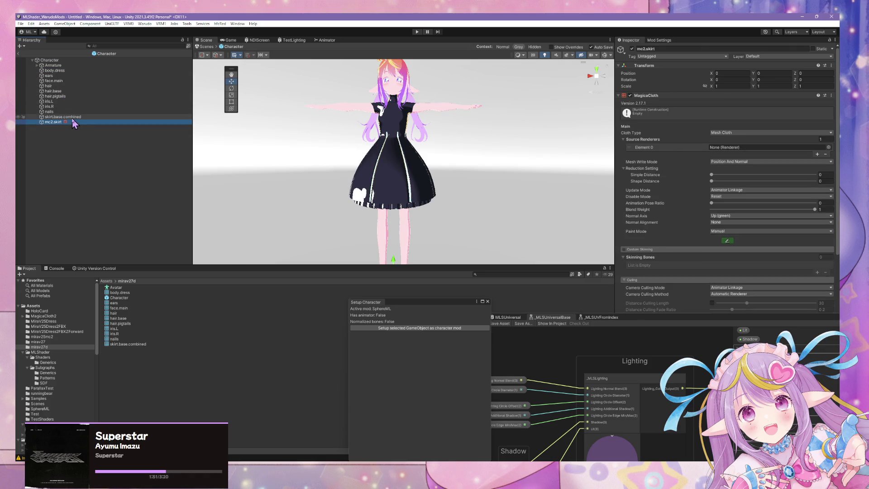
Set skirt.base.combined as Source Renderer Element 0, exit prefab mode, and enter play mode.
{"action": "left_click", "coordinate": [615, 124]}
{"action": "left_click_drag", "start_coordinate": [738, 149], "coordinate": [738, 147]}
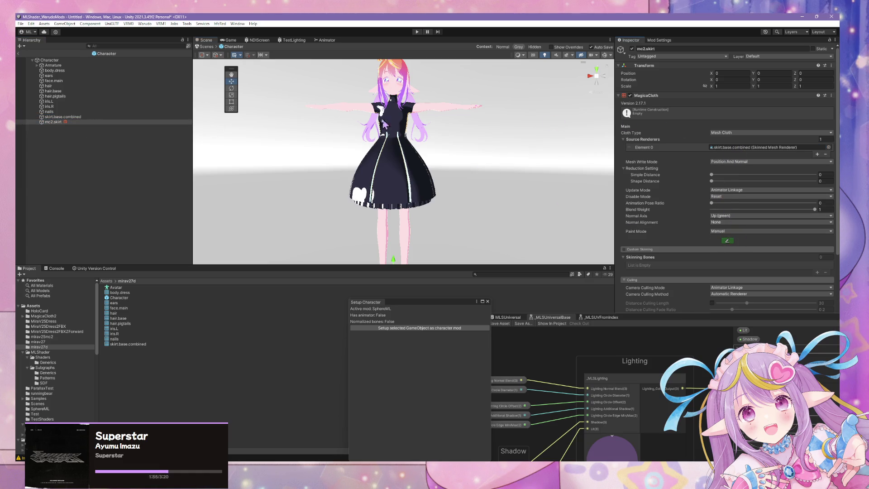
{"action": "left_click", "coordinate": [206, 47]}
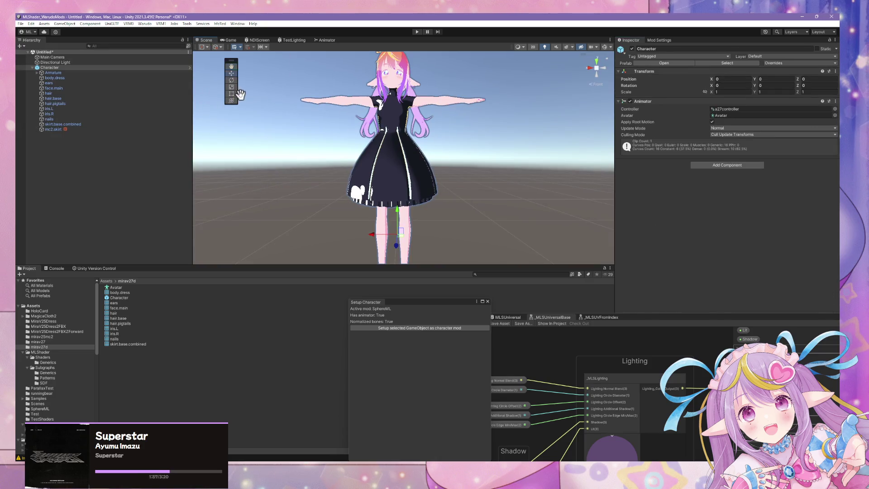
{"action": "left_click", "coordinate": [417, 32]}
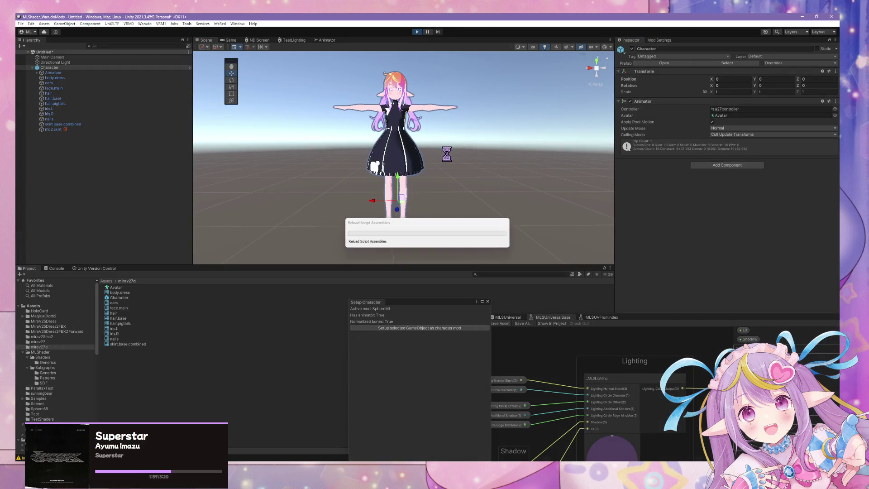